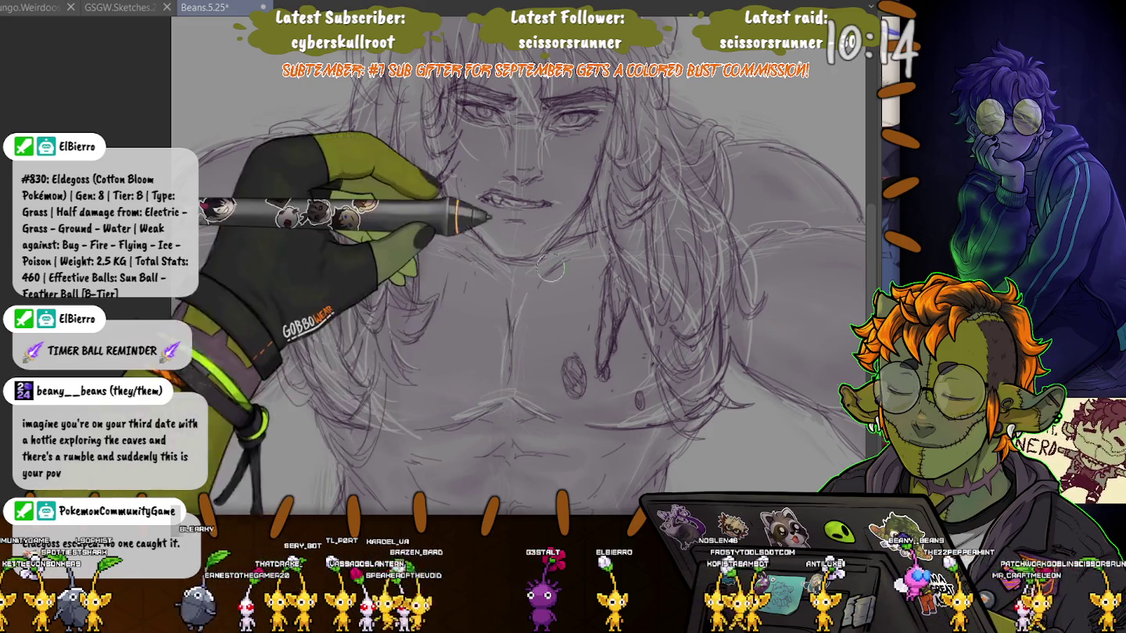
# Lasso the right nipple sketch, transform it slightly upward, apply, and deselect
pyautogui.scroll(-2, 517, 266)
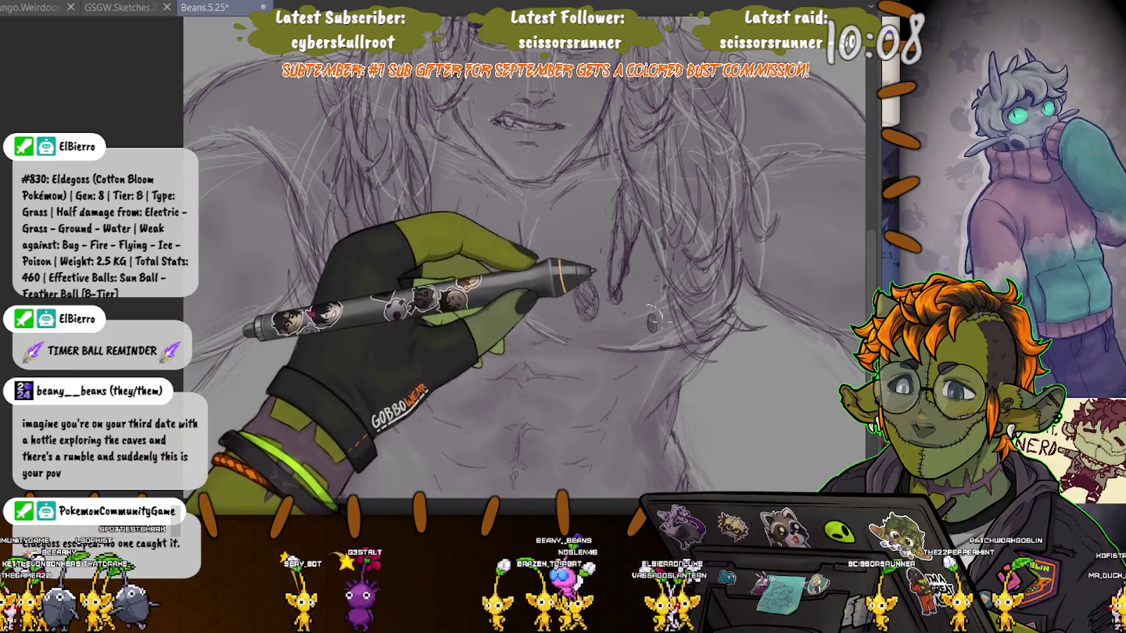
pyautogui.moveTo(595, 250); pyautogui.dragTo(648, 319)
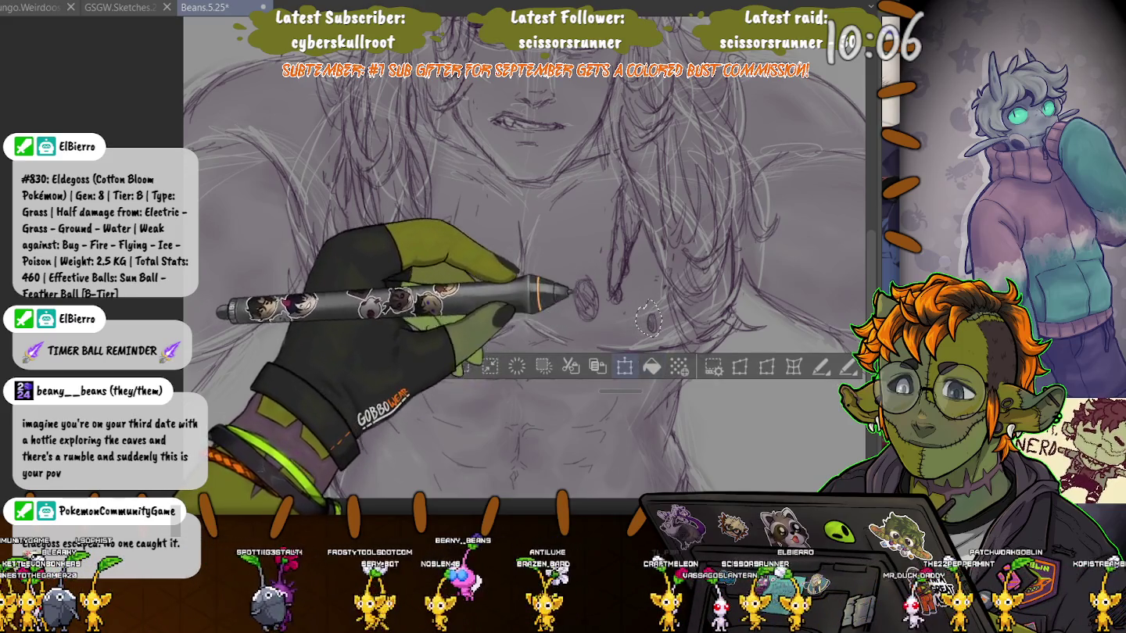
pyautogui.hotkey('ctrl', 't')
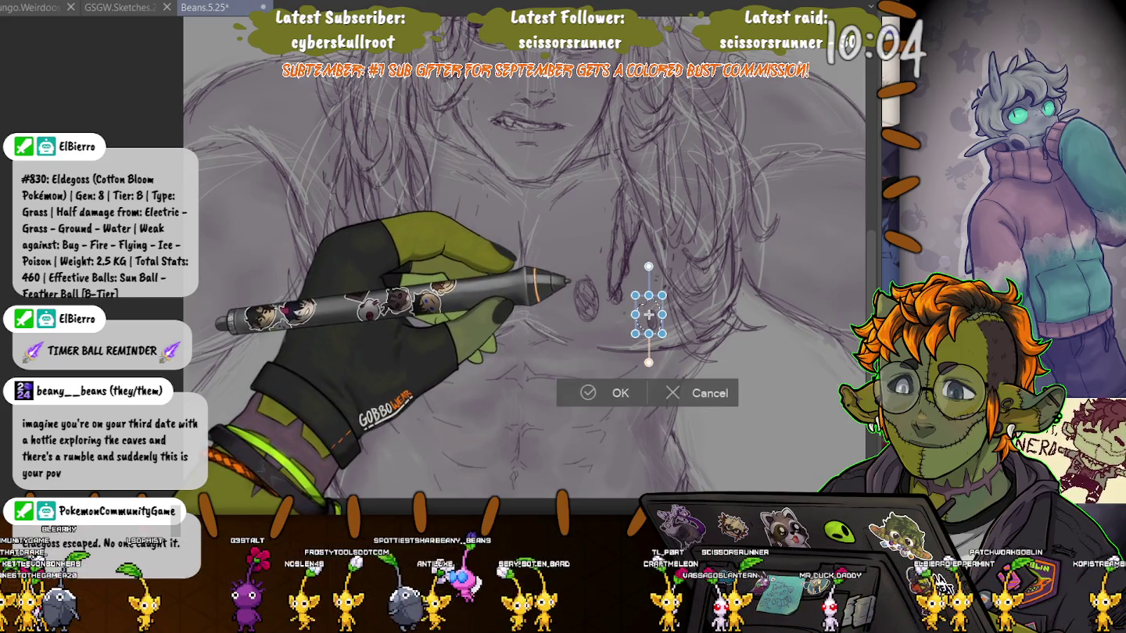
pyautogui.moveTo(648, 316); pyautogui.dragTo(649, 306)
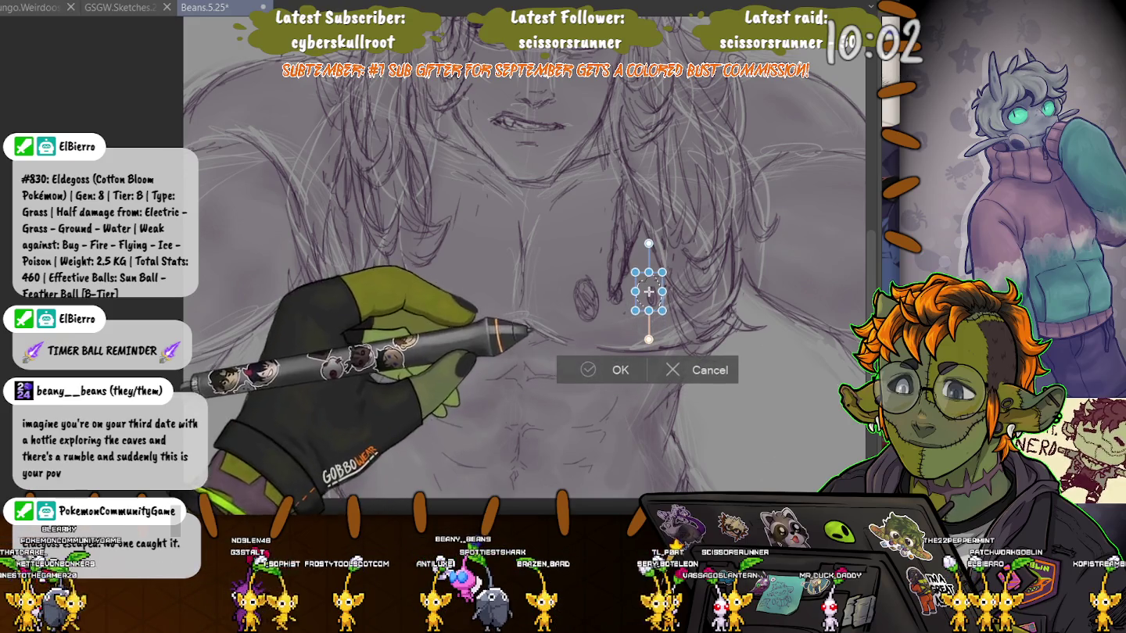
pyautogui.click(618, 369)
pyautogui.hotkey('ctrl', 'd')
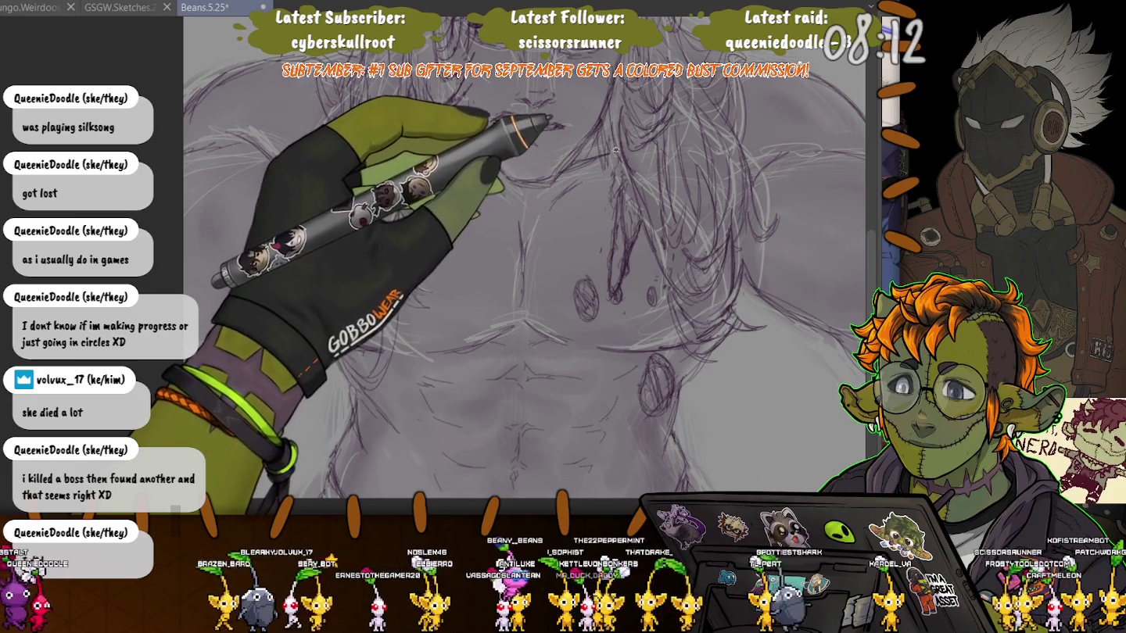
# Darken the hair lines falling over the torso and scroll up toward the face
pyautogui.hotkey('ctrl', 'z')
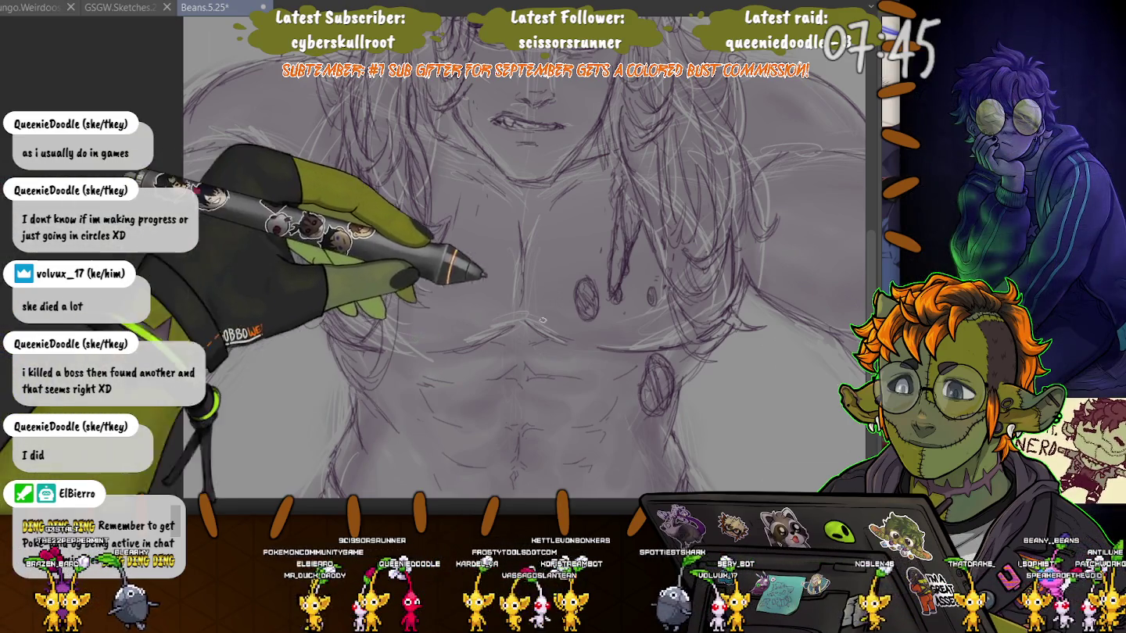
pyautogui.scroll(2, 405, 336)
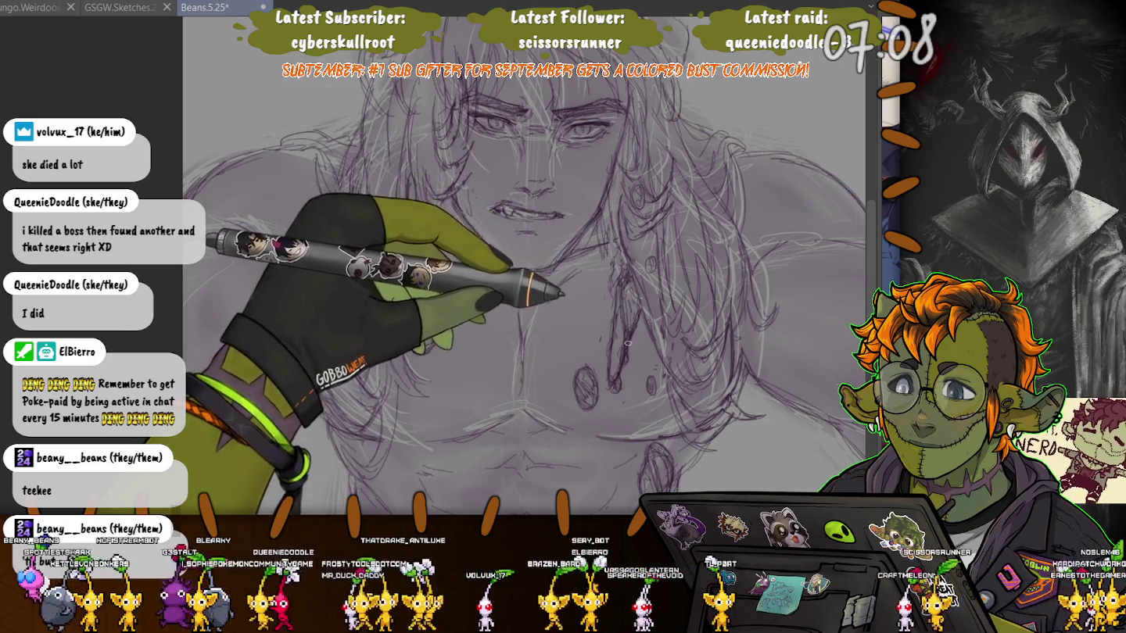
# Pan the canvas to bring the figure's face into view
pyautogui.moveTo(602, 307); pyautogui.dragTo(542, 295)
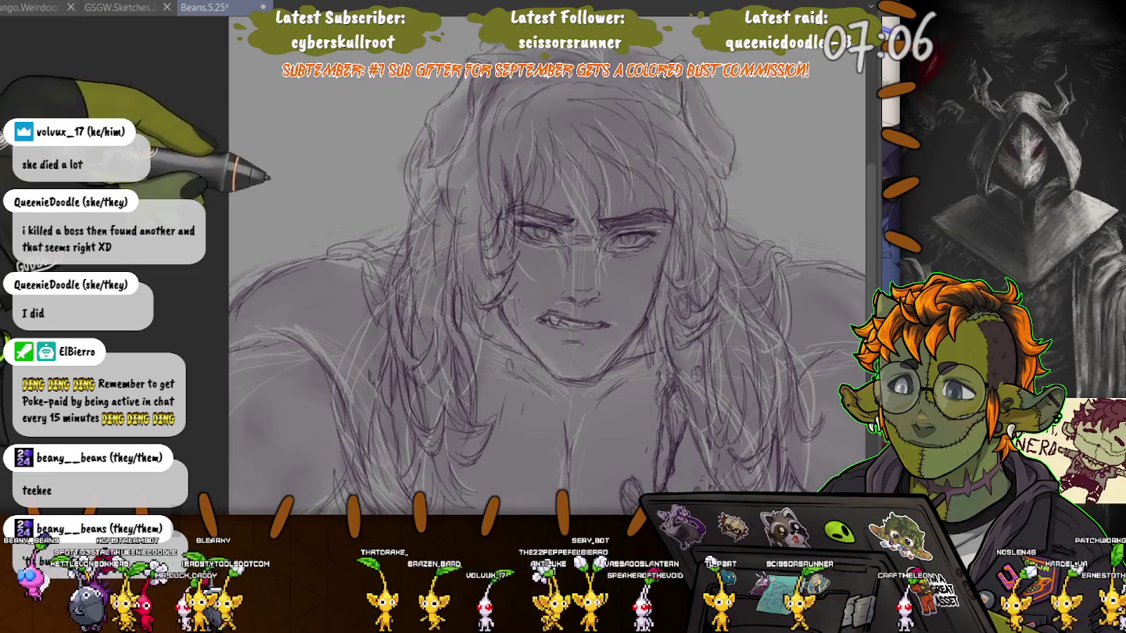
pyautogui.scroll(-5, 604, 235)
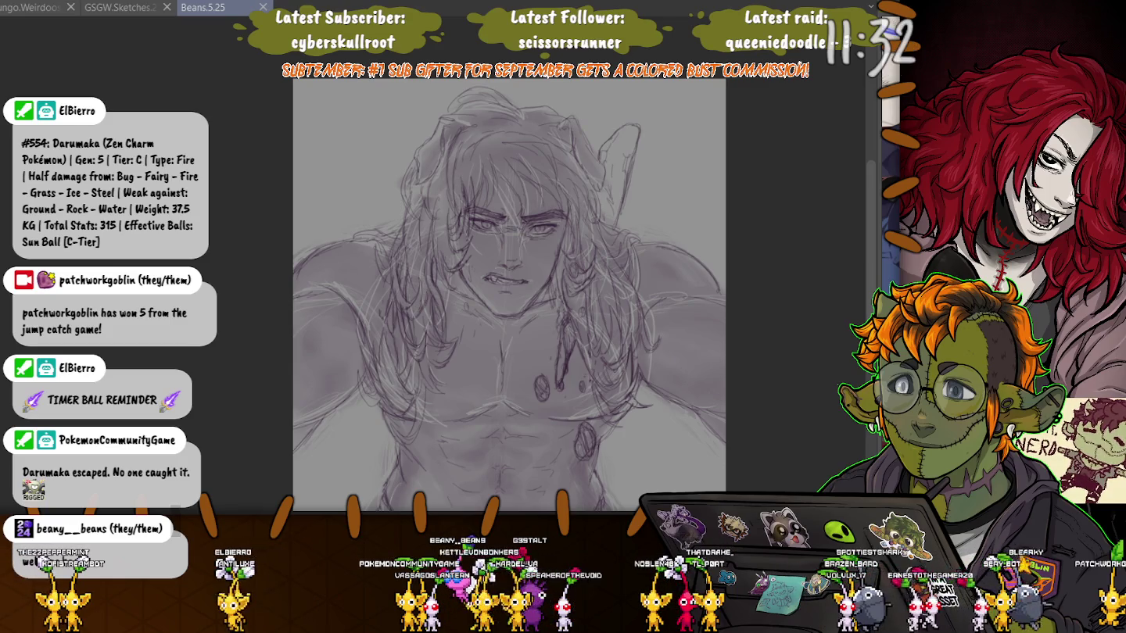
# Hide the purple shading and begin lassoing around the right-side hair and shoulder
pyautogui.press('Delete')
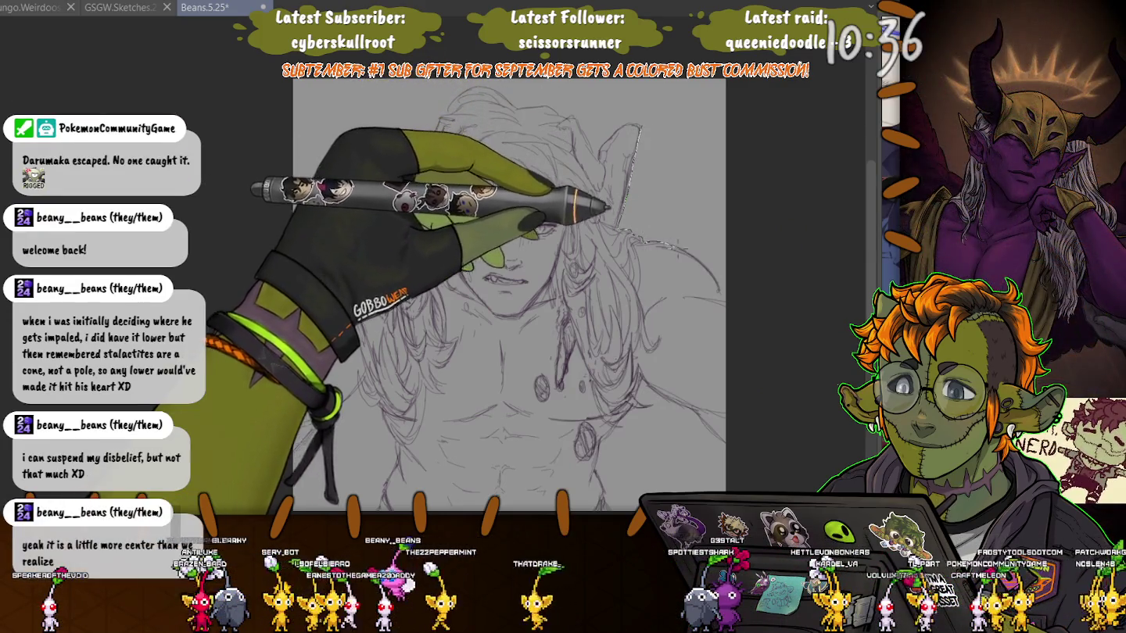
pyautogui.moveTo(641, 238)
pyautogui.mouseDown()
pyautogui.moveTo(757, 82)
pyautogui.moveTo(630, 84)
pyautogui.mouseUp()
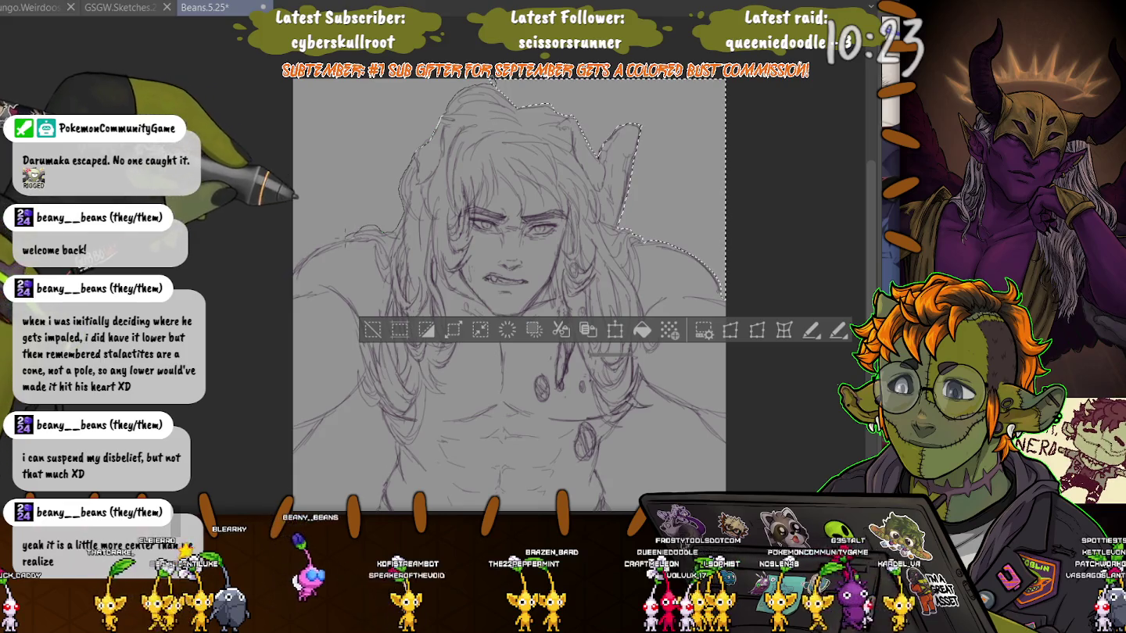
# Extend the lasso around the figure's upper left, fill the outside with light purple, then deselect
pyautogui.moveTo(296, 235); pyautogui.dragTo(402, 184)
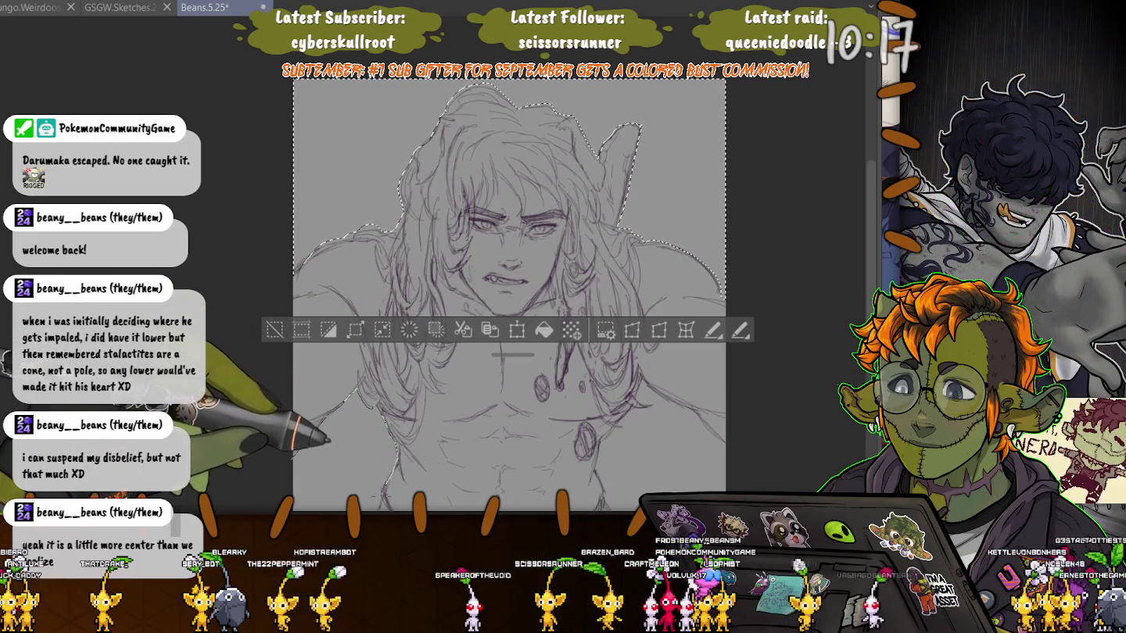
pyautogui.scroll(-1, 510, 298)
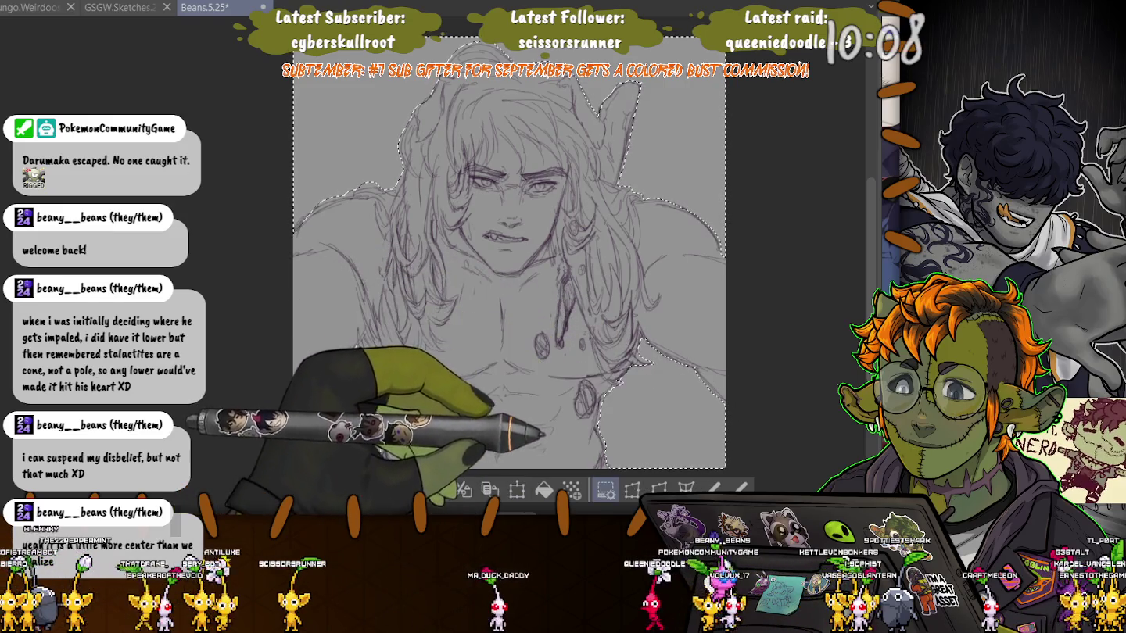
pyautogui.hotkey('alt', 'BackSpace')
pyautogui.hotkey('ctrl', 'd')
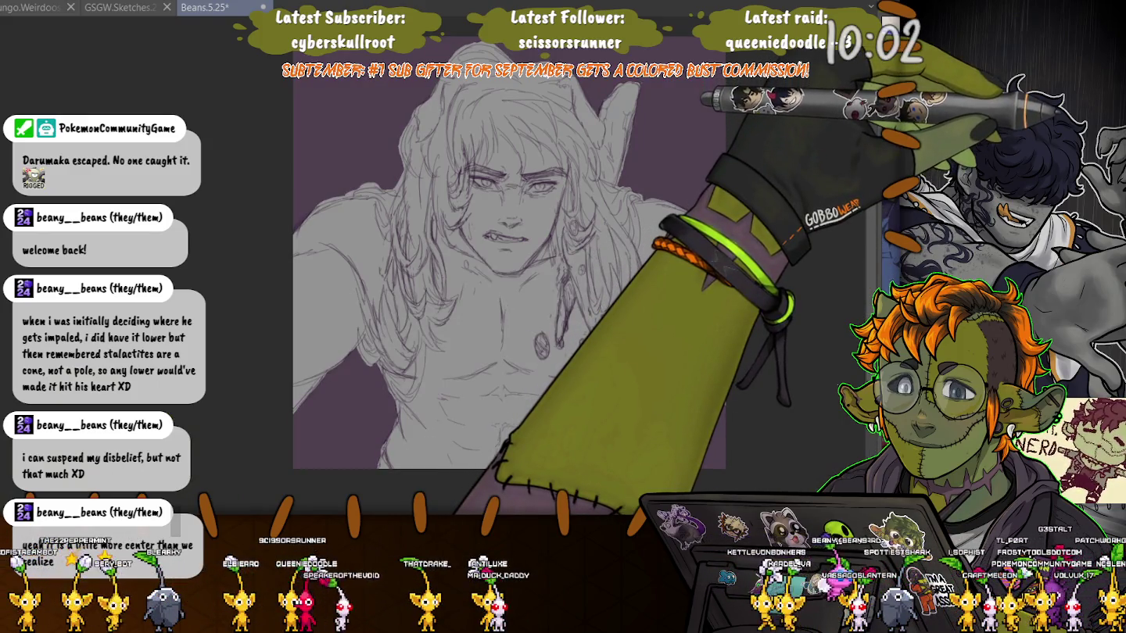
pyautogui.scroll(2, 642, 349)
pyautogui.scroll(2, 641, 349)
pyautogui.scroll(2, 641, 349)
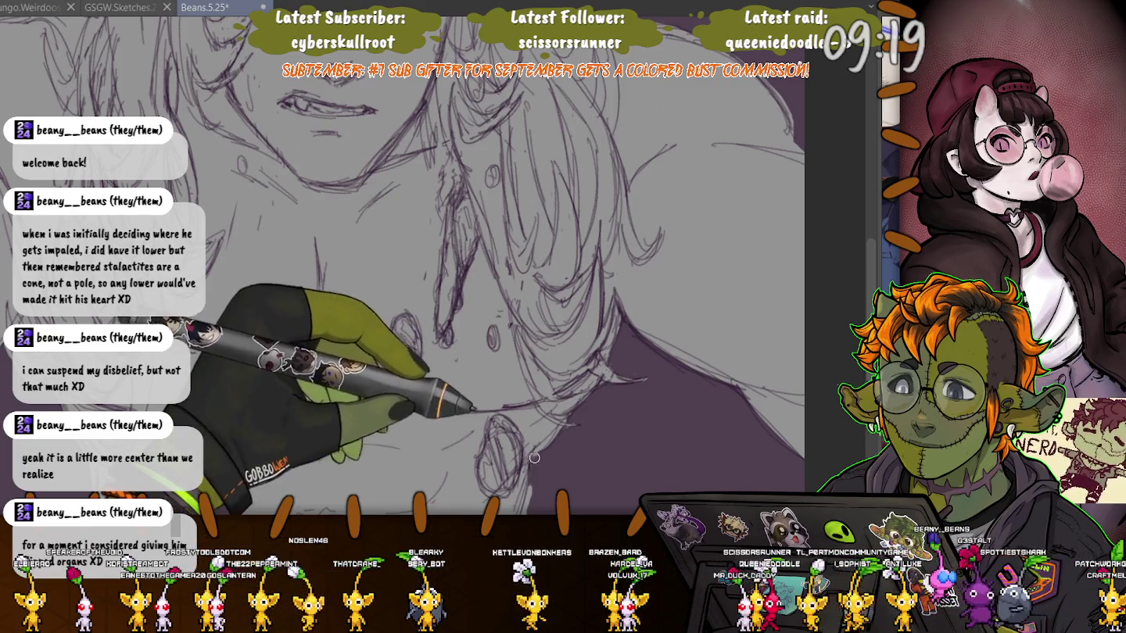
pyautogui.moveTo(533, 482); pyautogui.dragTo(603, 228)
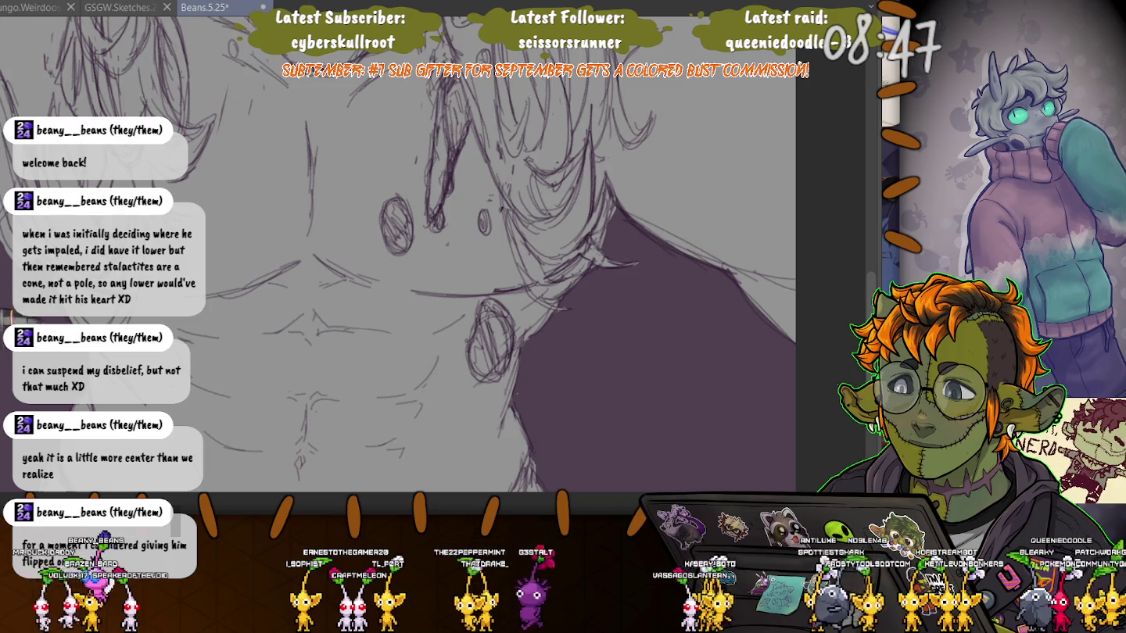
pyautogui.moveTo(438, 298); pyautogui.dragTo(593, 364)
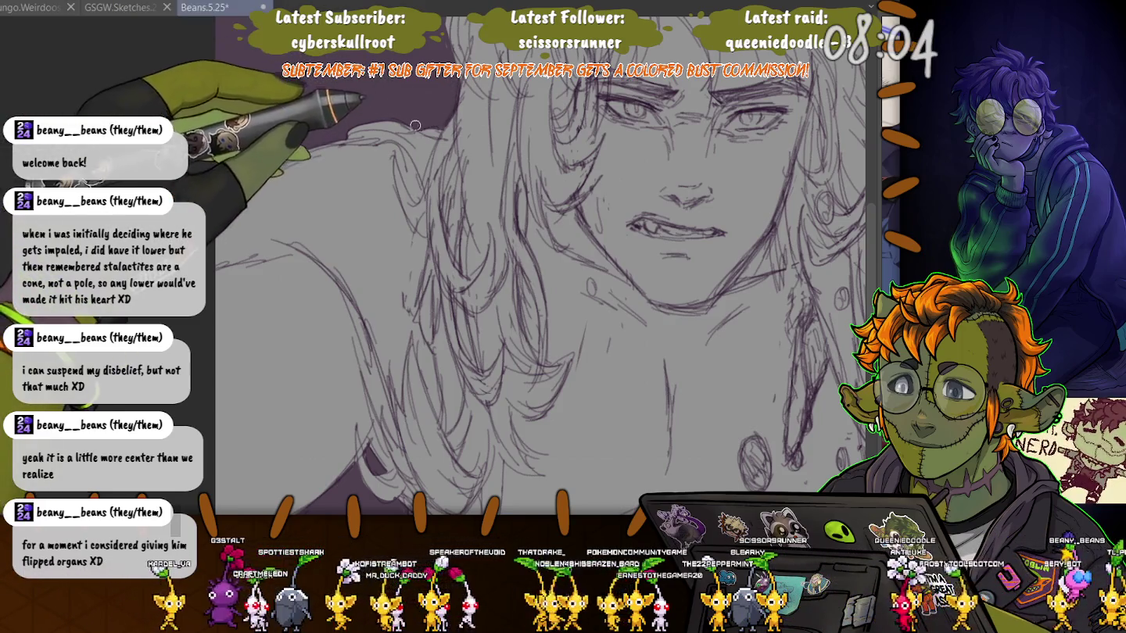
pyautogui.scroll(5, 453, 173)
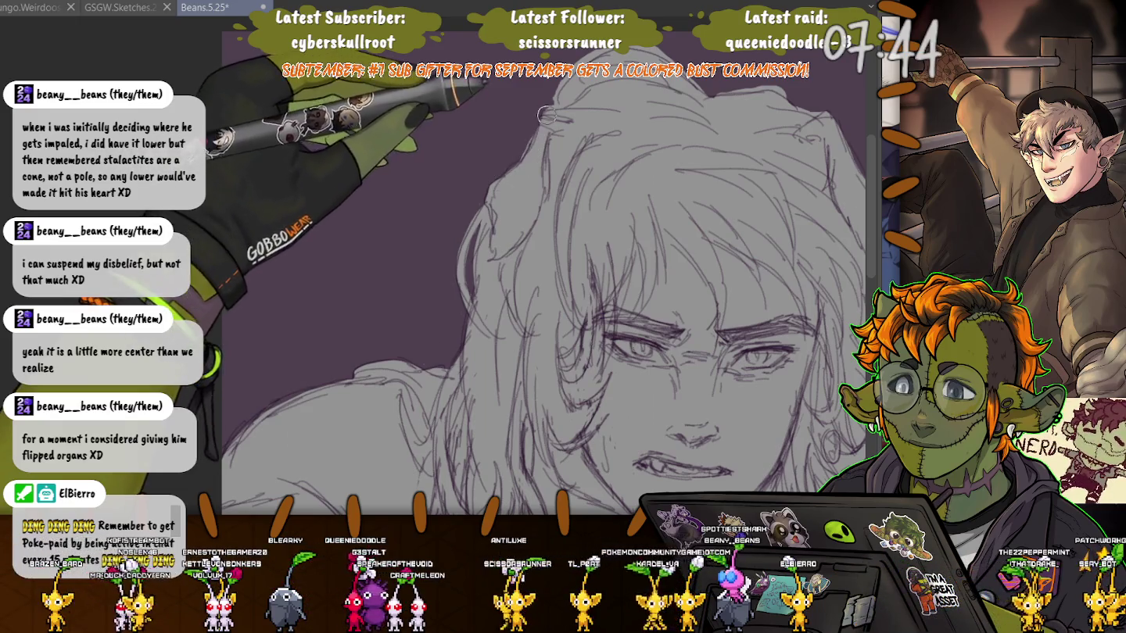
pyautogui.moveTo(517, 161); pyautogui.dragTo(419, 249)
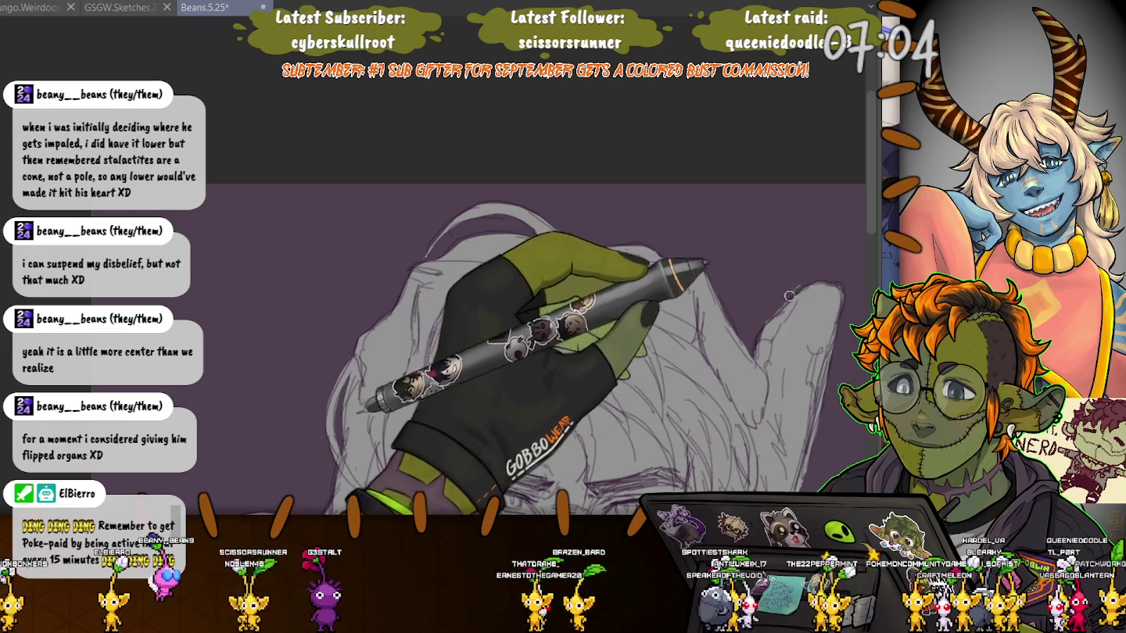
pyautogui.scroll(2, 771, 306)
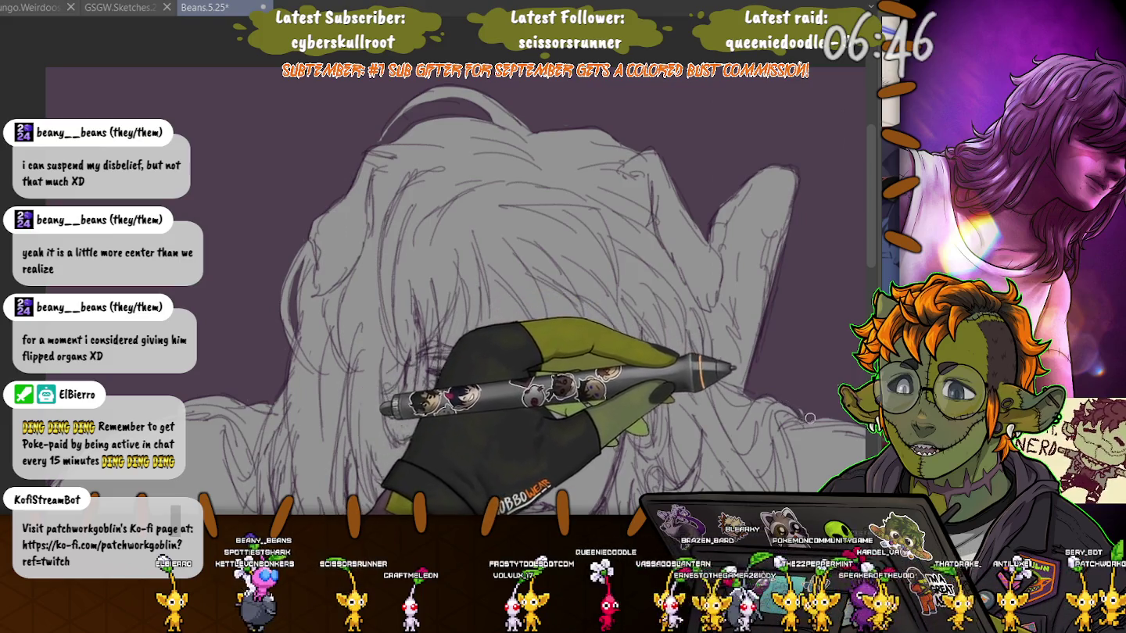
pyautogui.scroll(2, 798, 407)
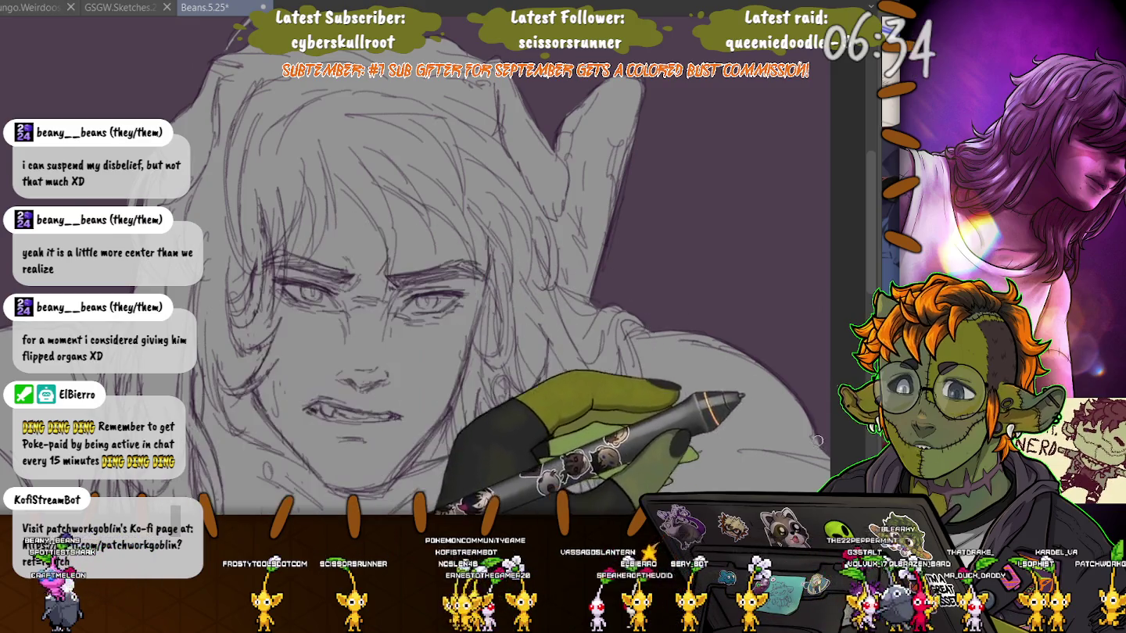
pyautogui.moveTo(391, 274); pyautogui.dragTo(555, 404)
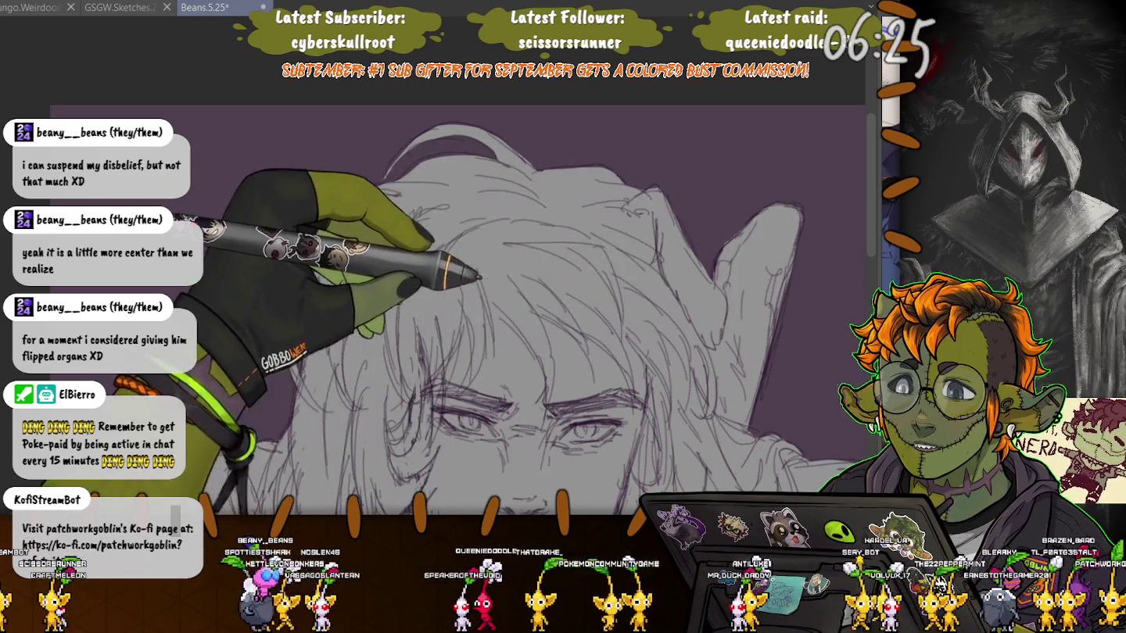
pyautogui.scroll(-1, 735, 320)
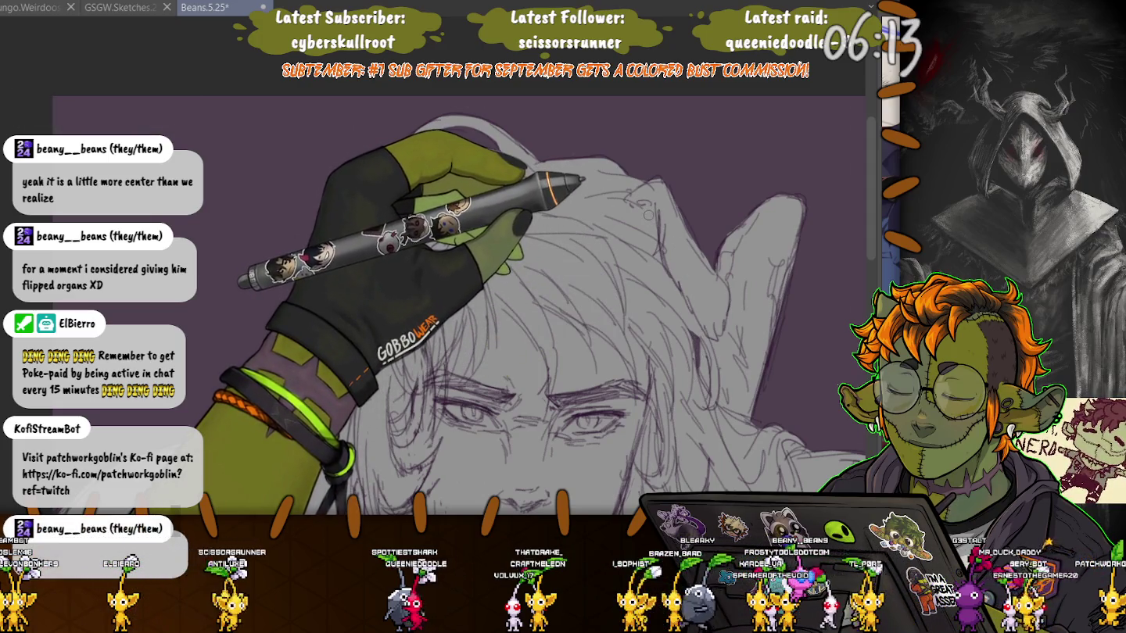
# Zoom out and scroll around until the whole torso and face fit in view
pyautogui.hotkey('ctrl', '-')
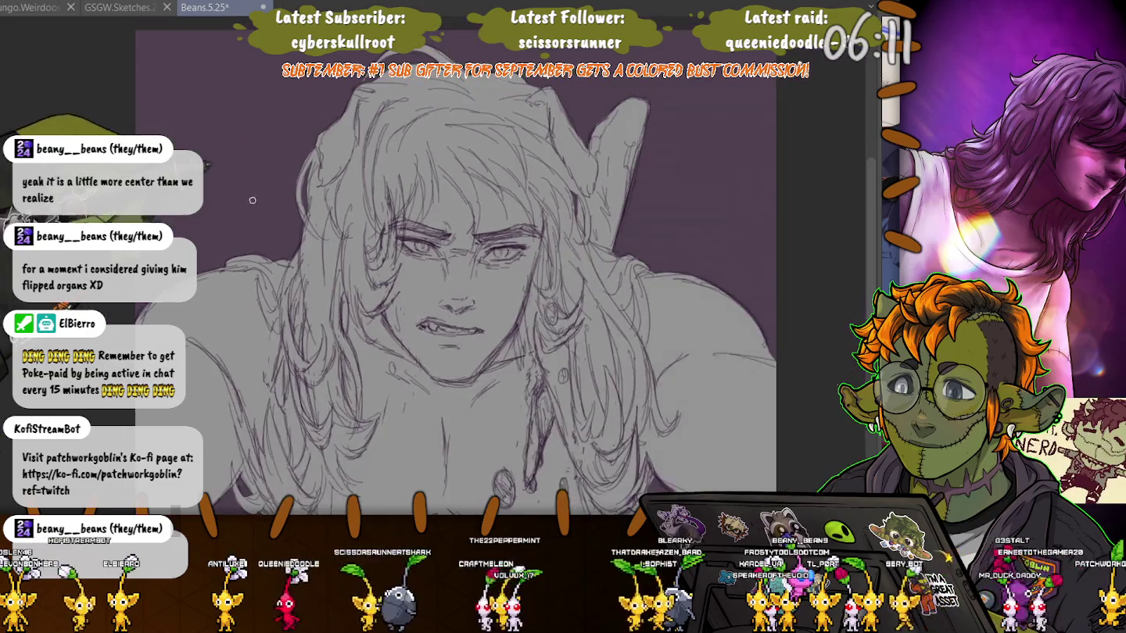
pyautogui.scroll(-1, 251, 201)
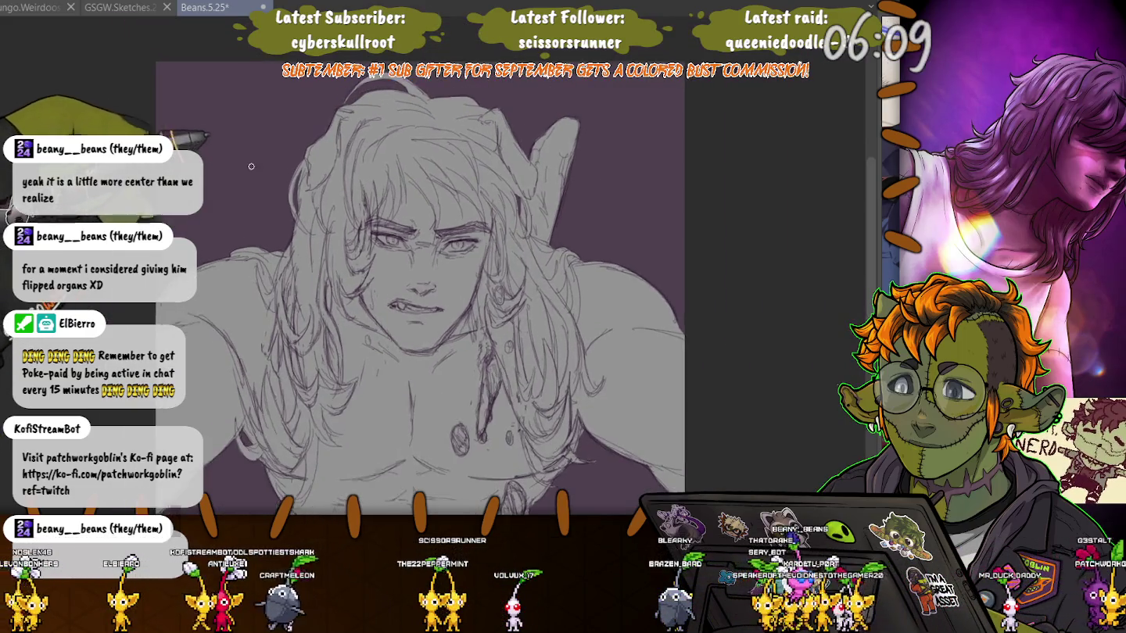
pyautogui.scroll(5, 337, 125)
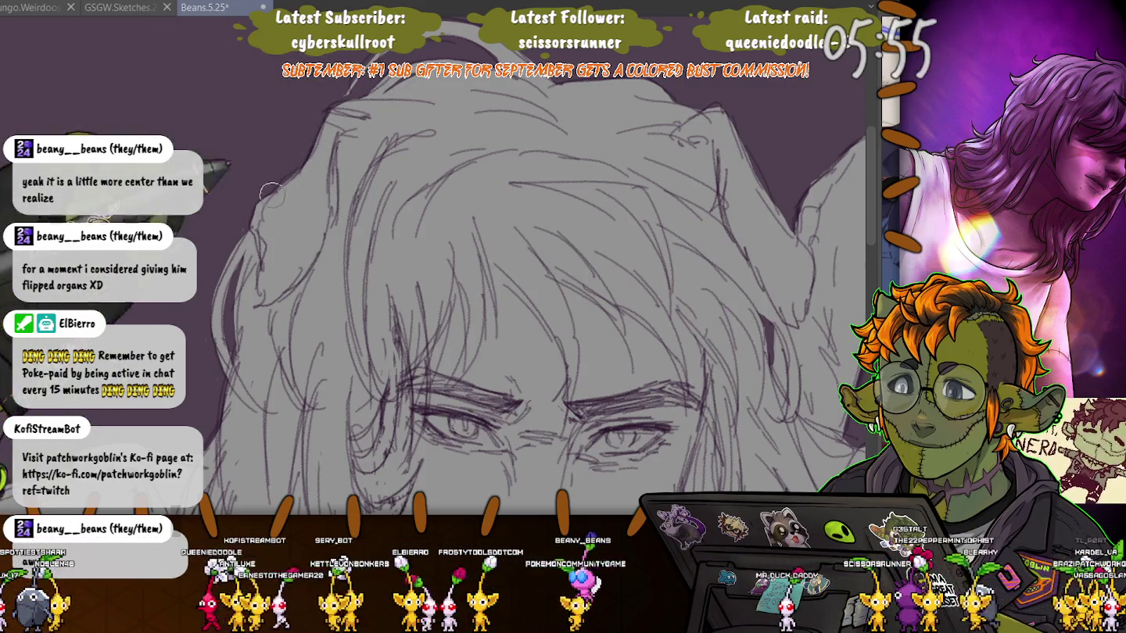
pyautogui.scroll(-2, 224, 291)
pyautogui.scroll(-2, 222, 293)
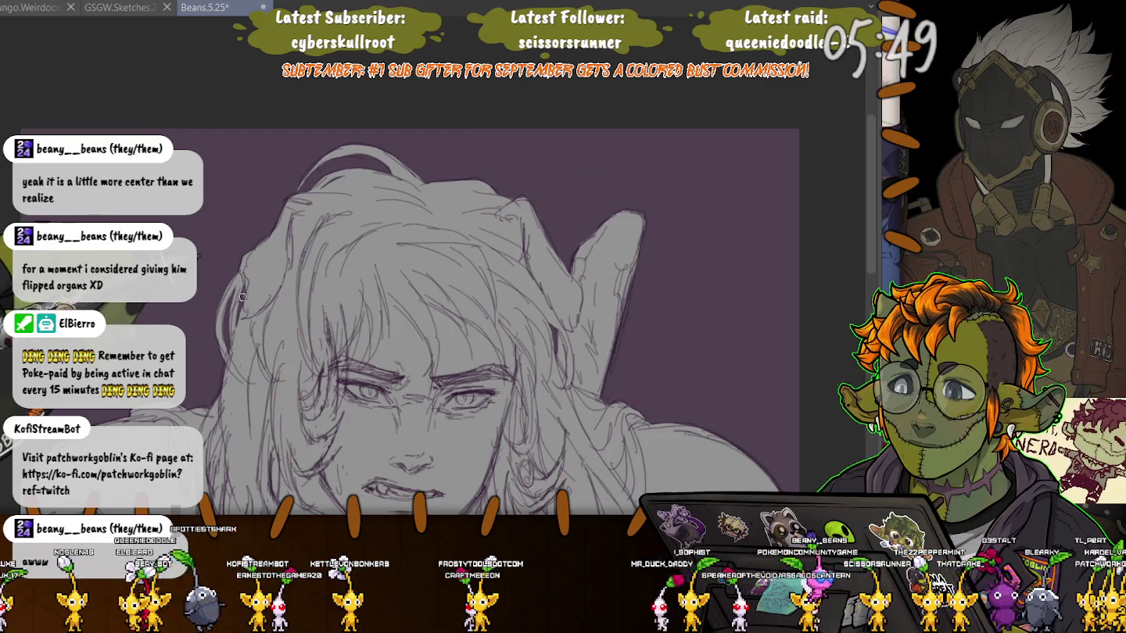
pyautogui.scroll(-2, 223, 292)
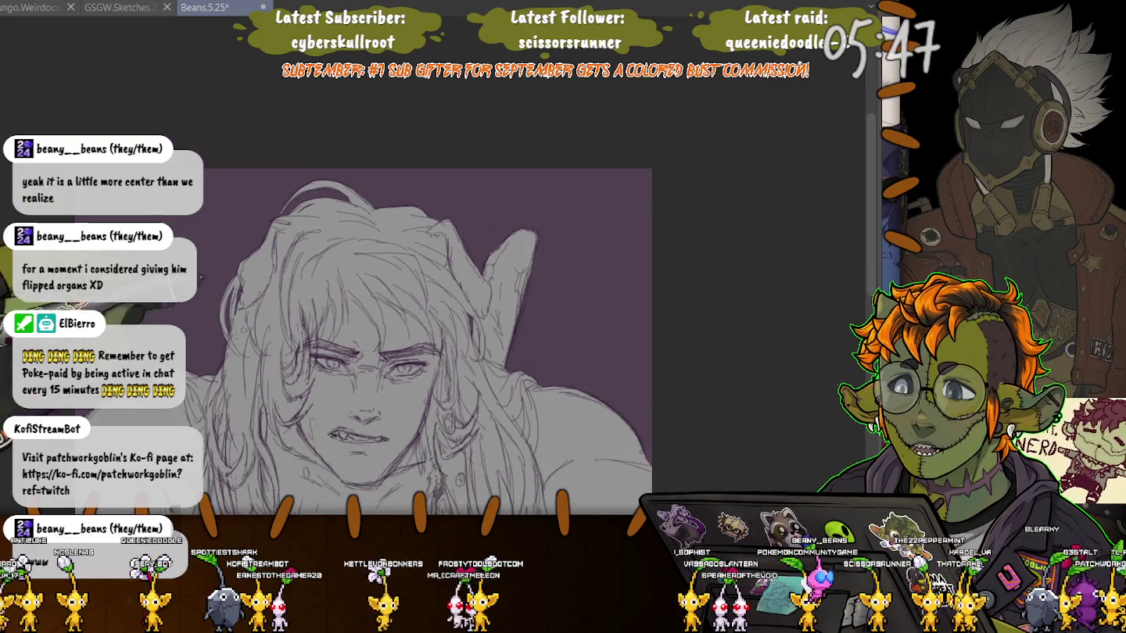
pyautogui.scroll(2, 376, 313)
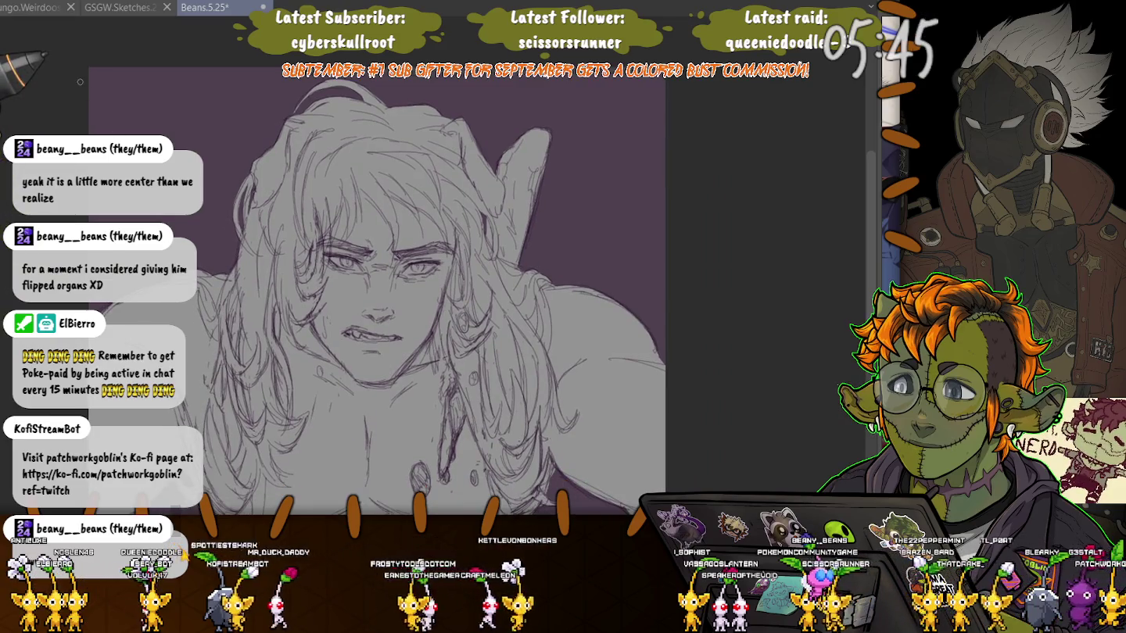
pyautogui.scroll(1, 500, 274)
pyautogui.scroll(1, 500, 273)
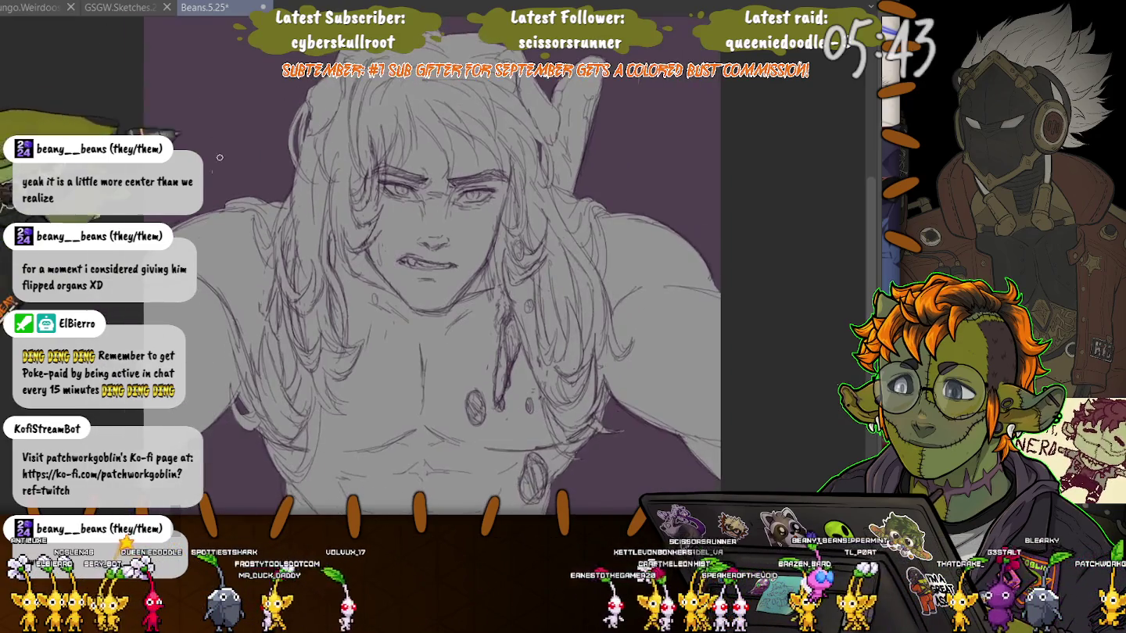
pyautogui.scroll(1, 502, 274)
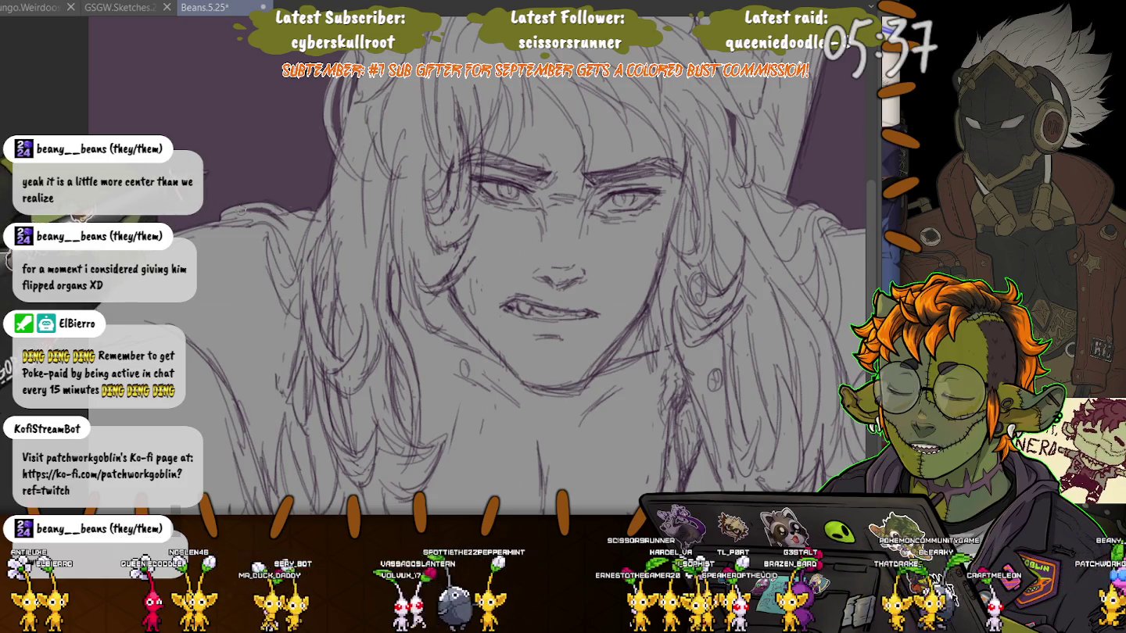
pyautogui.scroll(-1, 438, 273)
pyautogui.scroll(-1, 439, 274)
pyautogui.scroll(-1, 438, 274)
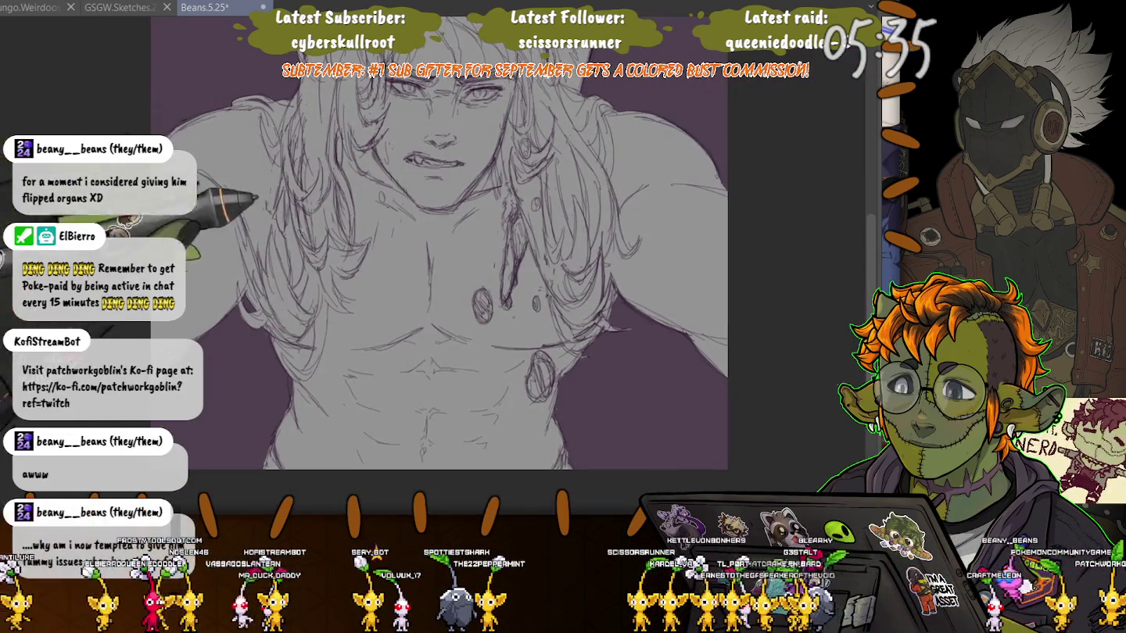
pyautogui.scroll(1, 469, 257)
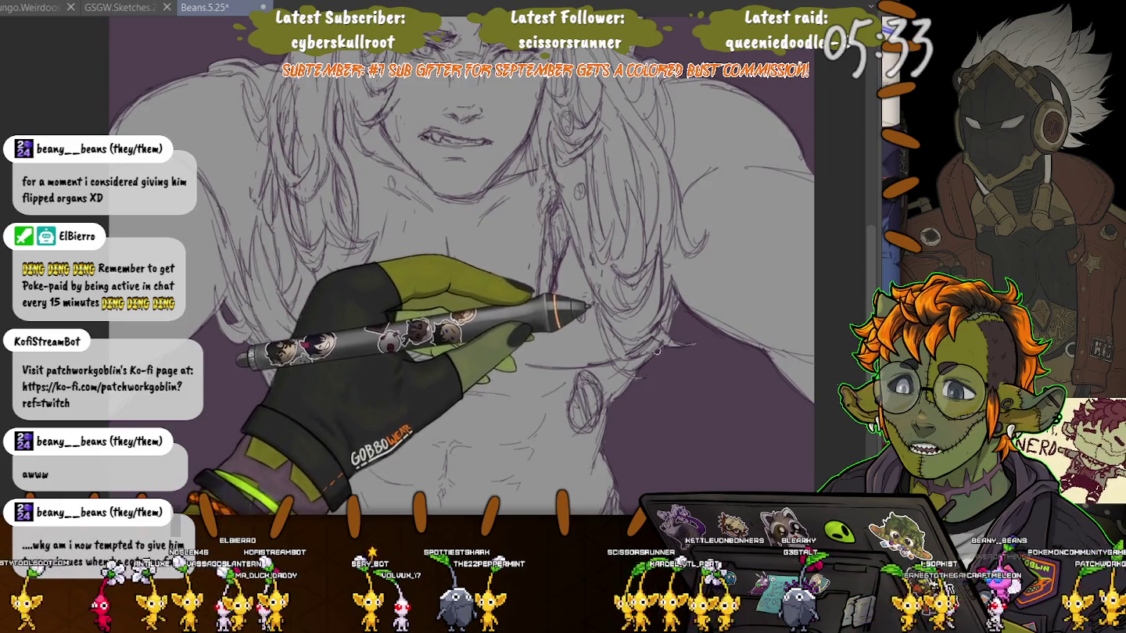
pyautogui.scroll(-1, 528, 206)
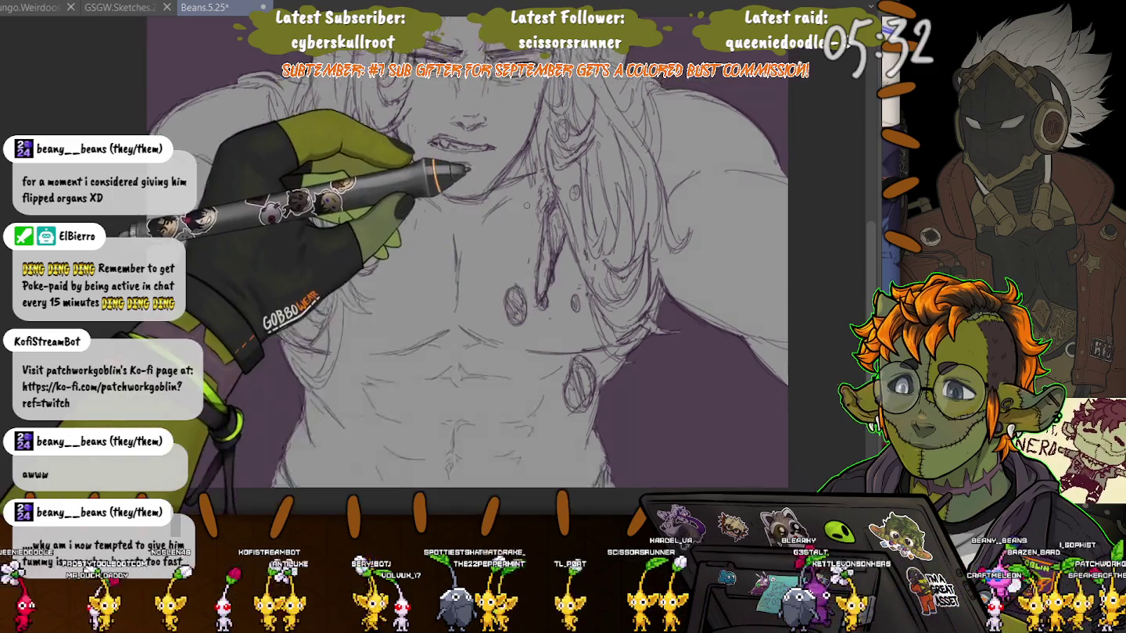
pyautogui.scroll(1, 469, 257)
pyautogui.scroll(1, 469, 258)
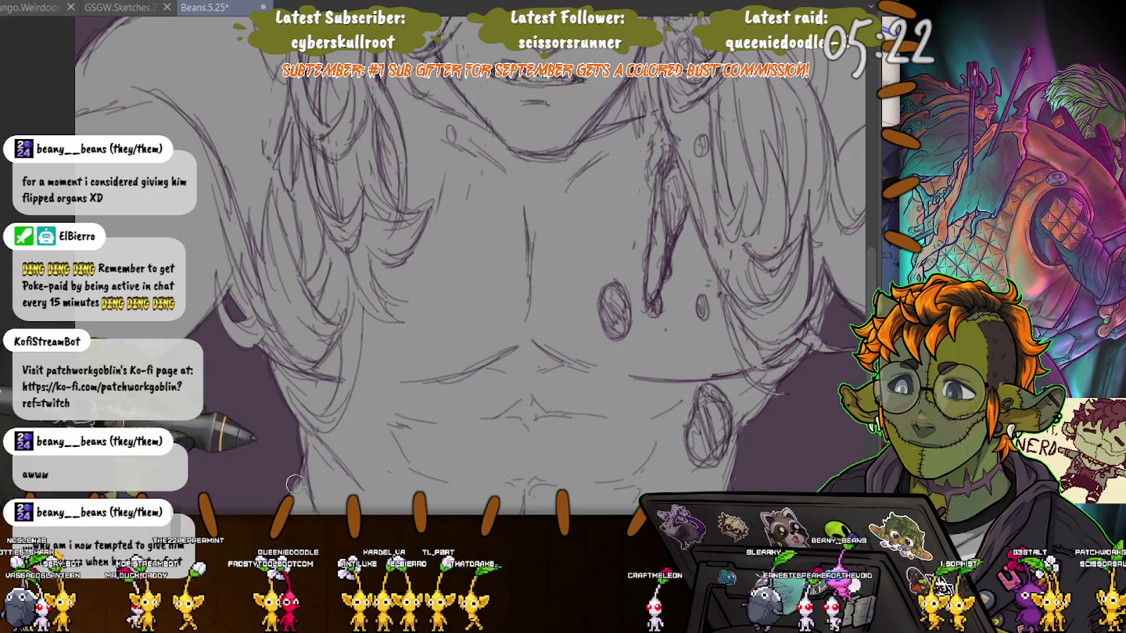
pyautogui.hotkey('ctrl', '-')
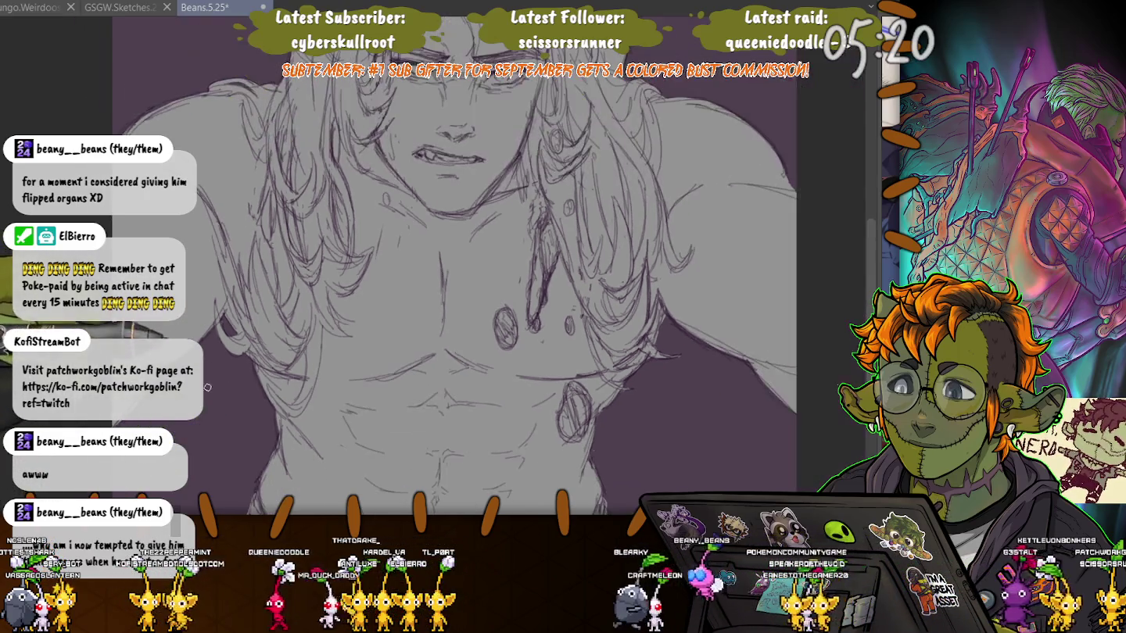
pyautogui.hotkey('ctrl', '-')
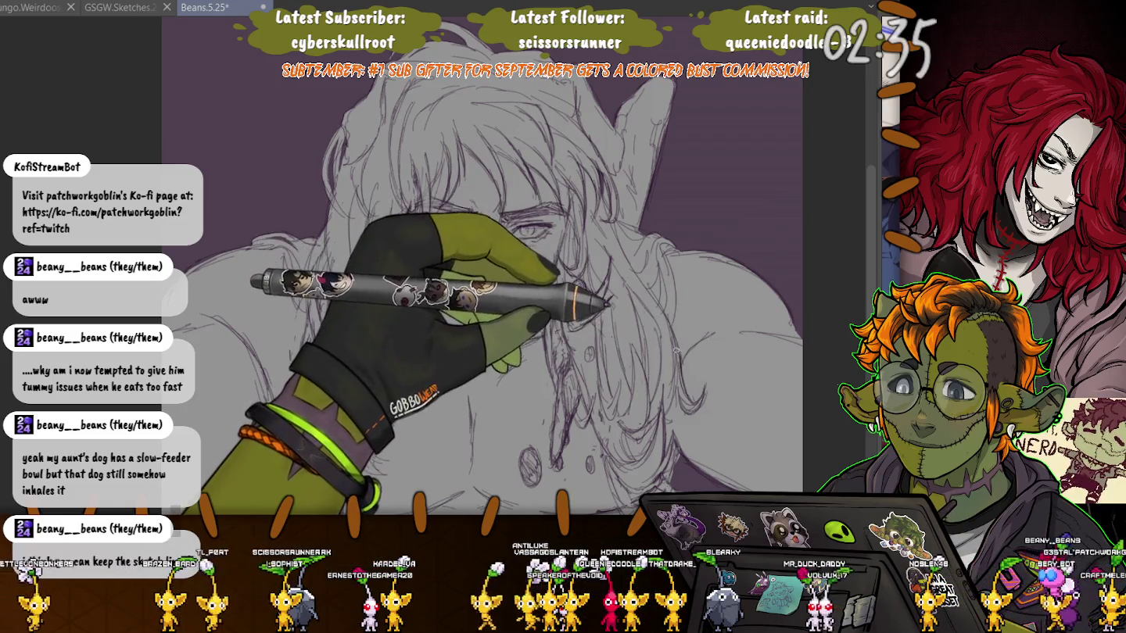
# Rotate the canvas so the figure stands more upright
pyautogui.scroll(-3, 477, 266)
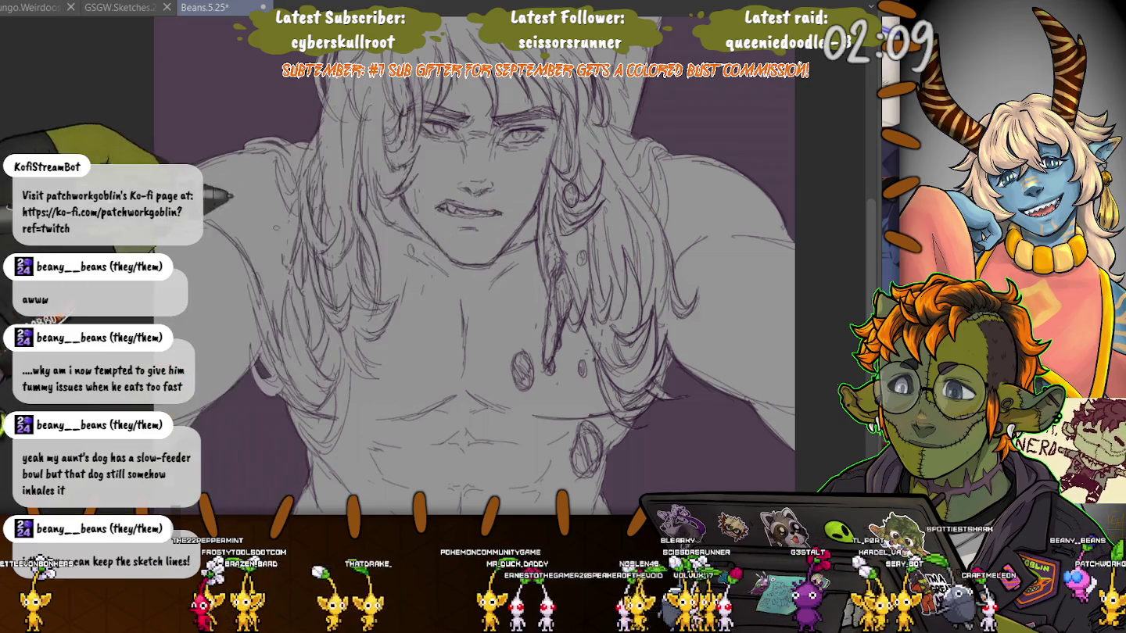
pyautogui.moveTo(532, 254); pyautogui.dragTo(374, 191)
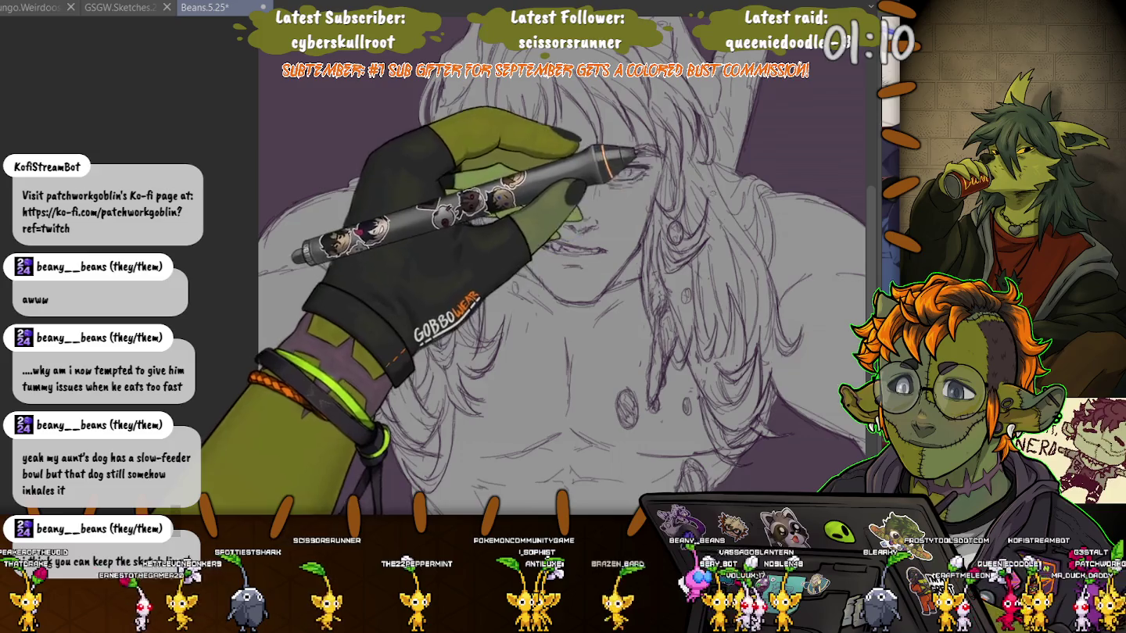
# Frame the face, then paint more flat gray base onto the figure
pyautogui.moveTo(317, 134); pyautogui.dragTo(341, 232)
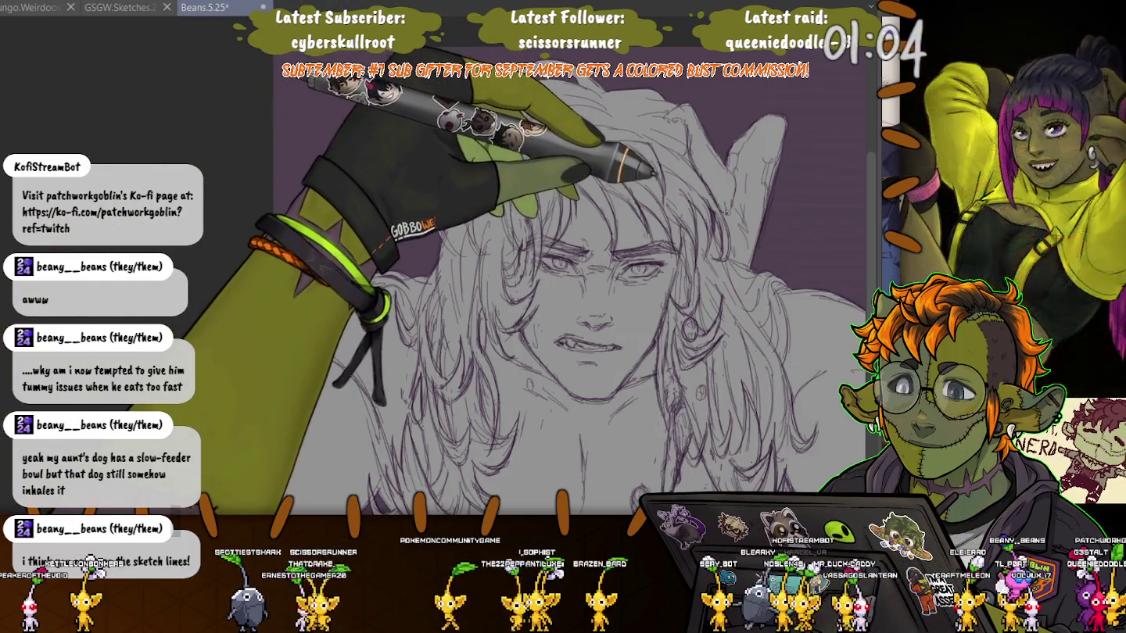
pyautogui.scroll(-3, 539, 266)
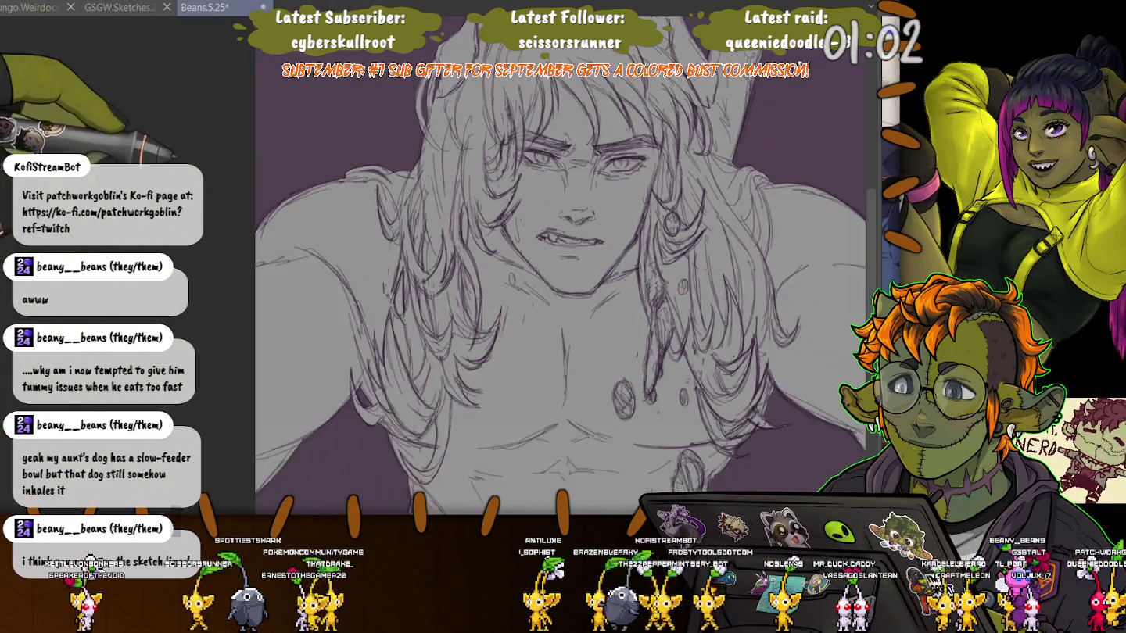
pyautogui.scroll(-3, 539, 266)
pyautogui.scroll(3, 547, 266)
pyautogui.scroll(2, 547, 266)
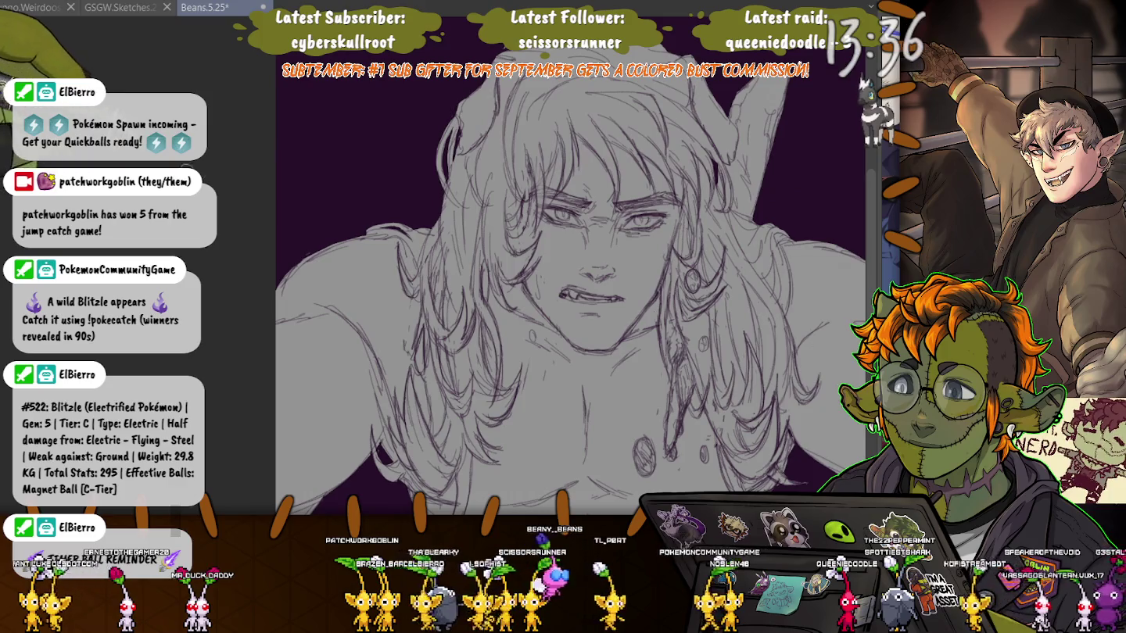
pyautogui.moveTo(612, 239); pyautogui.dragTo(641, 273)
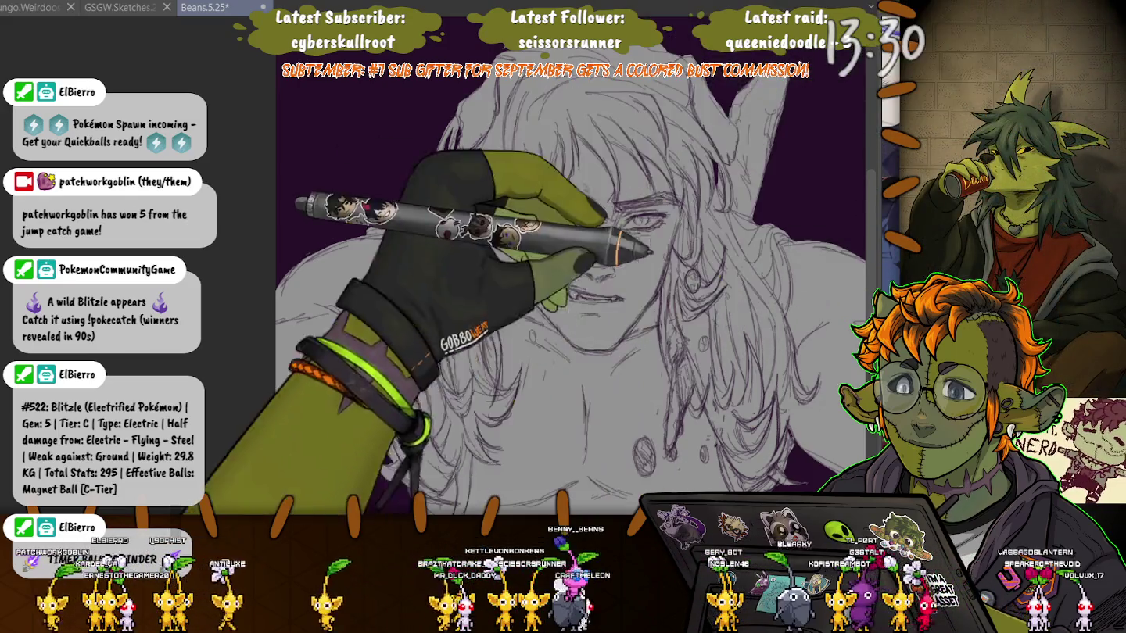
pyautogui.scroll(-2, 649, 252)
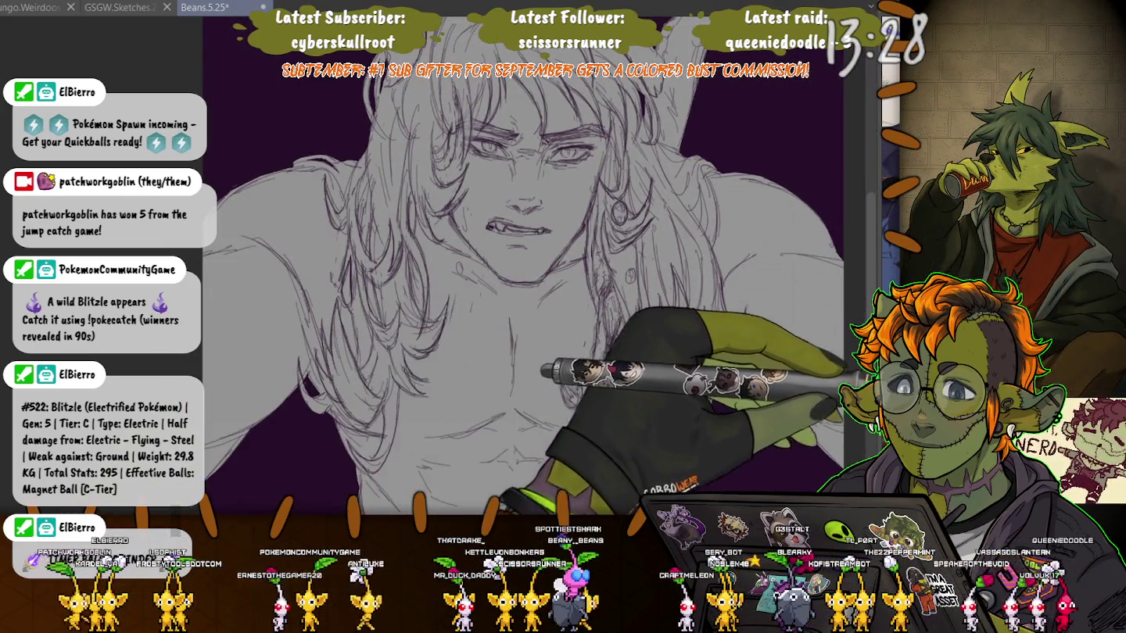
# Hide the line art, select the whole gray silhouette, then show the line art again
pyautogui.hotkey('ctrl', 'h')
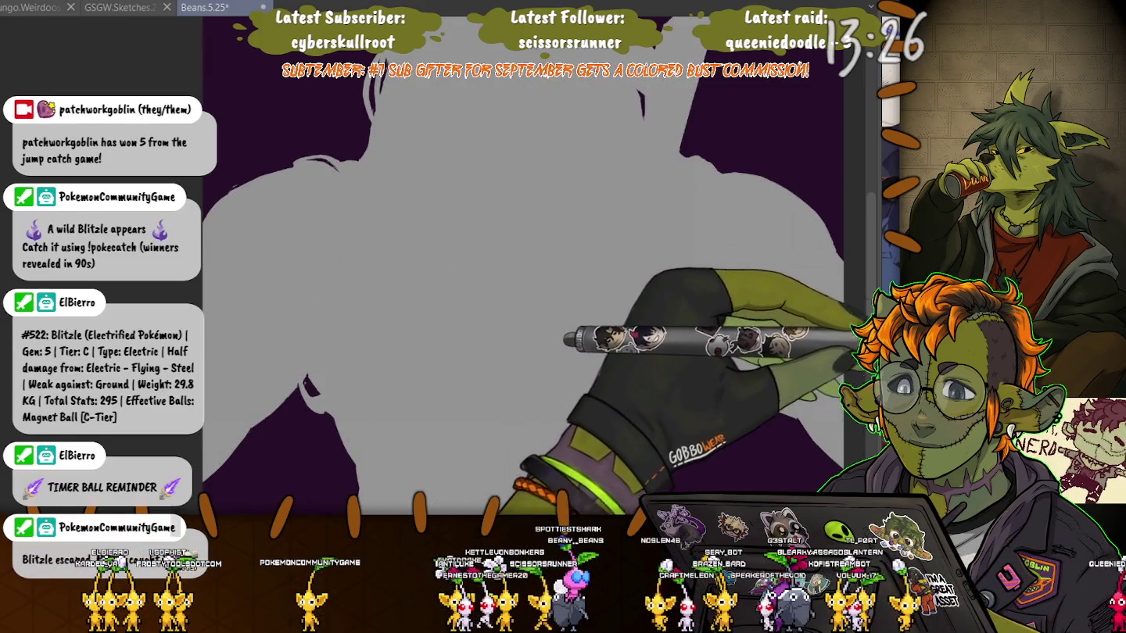
pyautogui.click(338, 297)
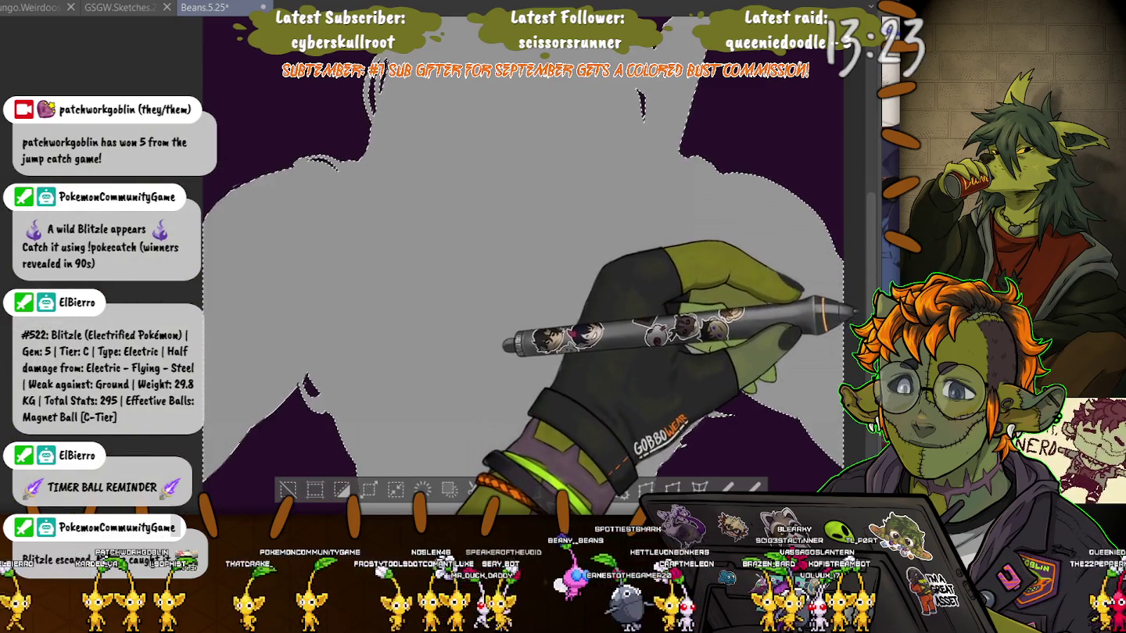
pyautogui.hotkey('ctrl', 'h')
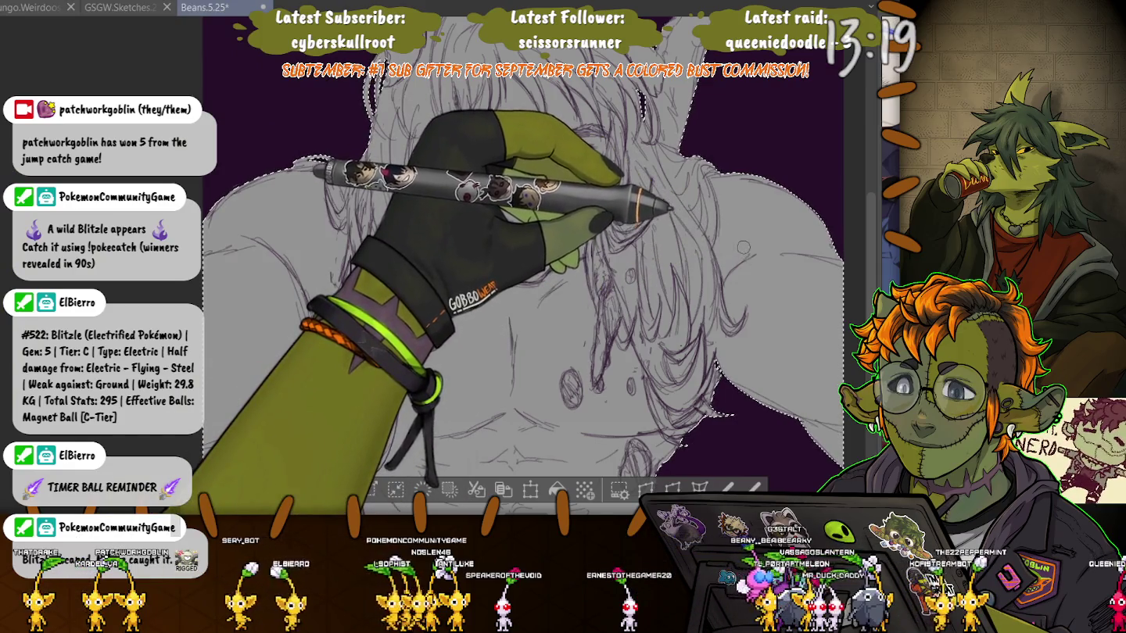
# Compare the sketch with and without the recent hair and torso strokes, keeping them
pyautogui.hotkey('ctrl', 'z')
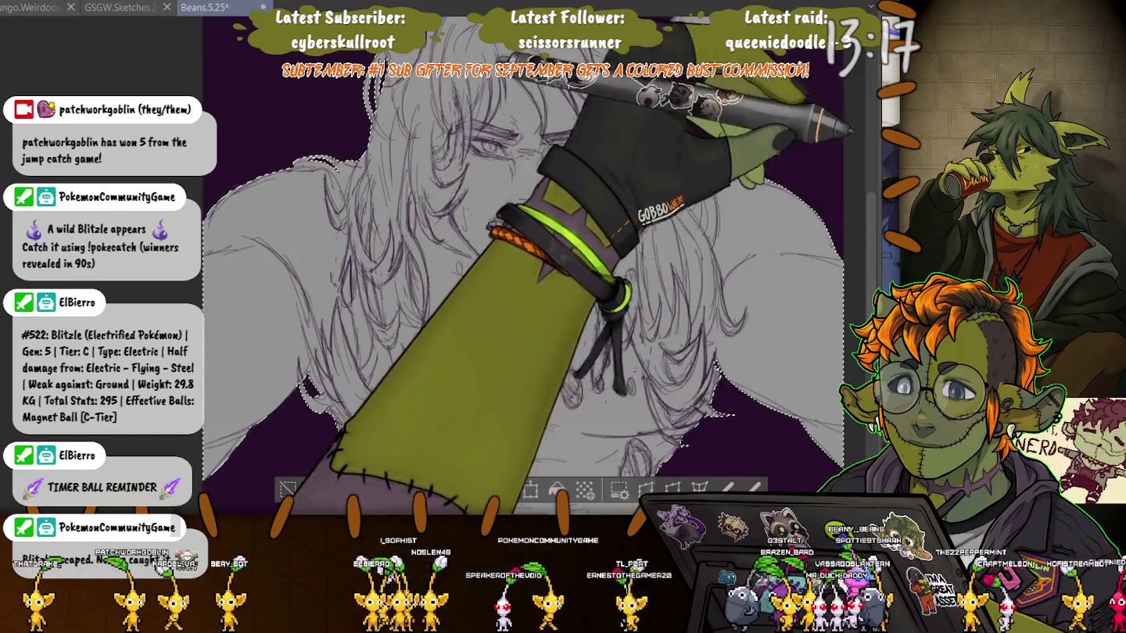
pyautogui.hotkey('ctrl', 'y')
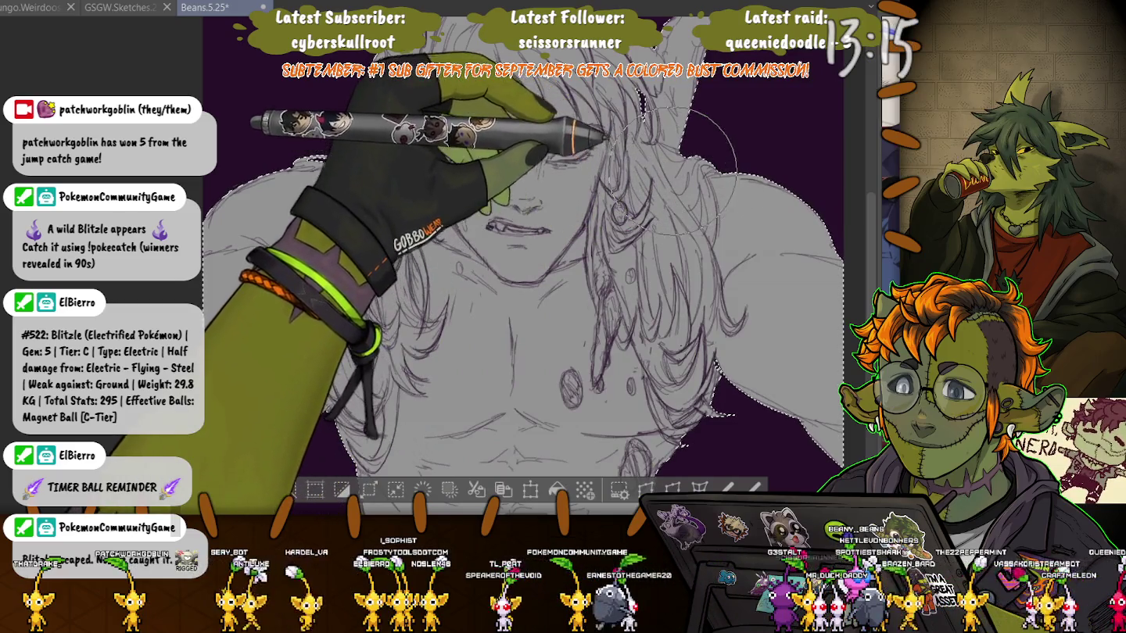
pyautogui.hotkey('ctrl', 'z')
pyautogui.hotkey('ctrl', 'y')
pyautogui.hotkey('ctrl', 'z')
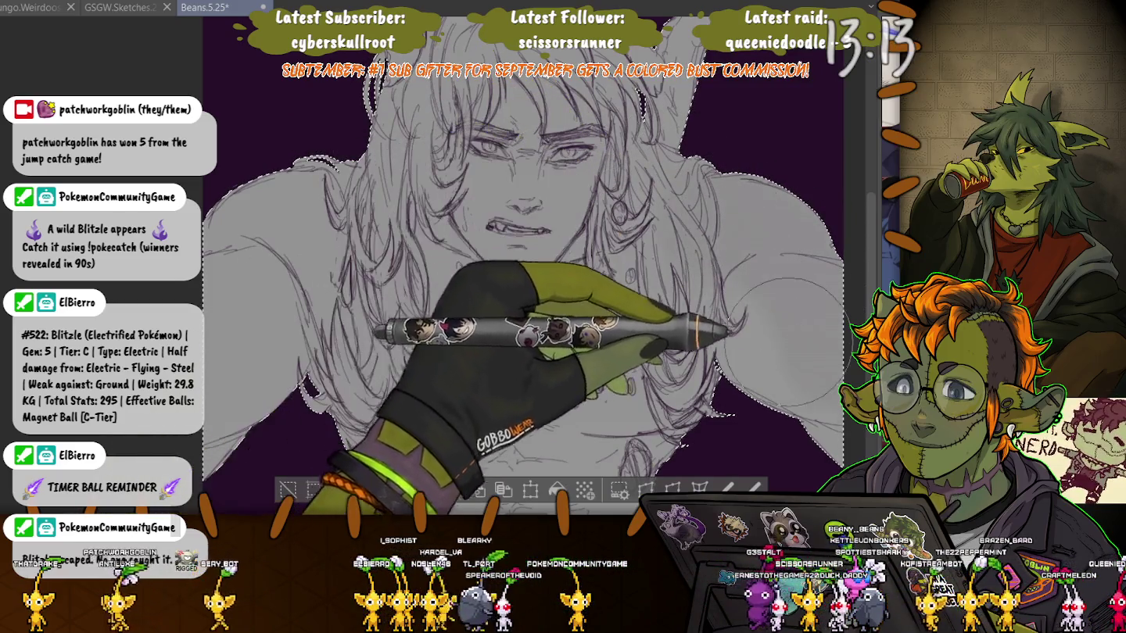
pyautogui.hotkey('ctrl', 'y')
pyautogui.hotkey('ctrl', 'z')
pyautogui.hotkey('ctrl', 'y')
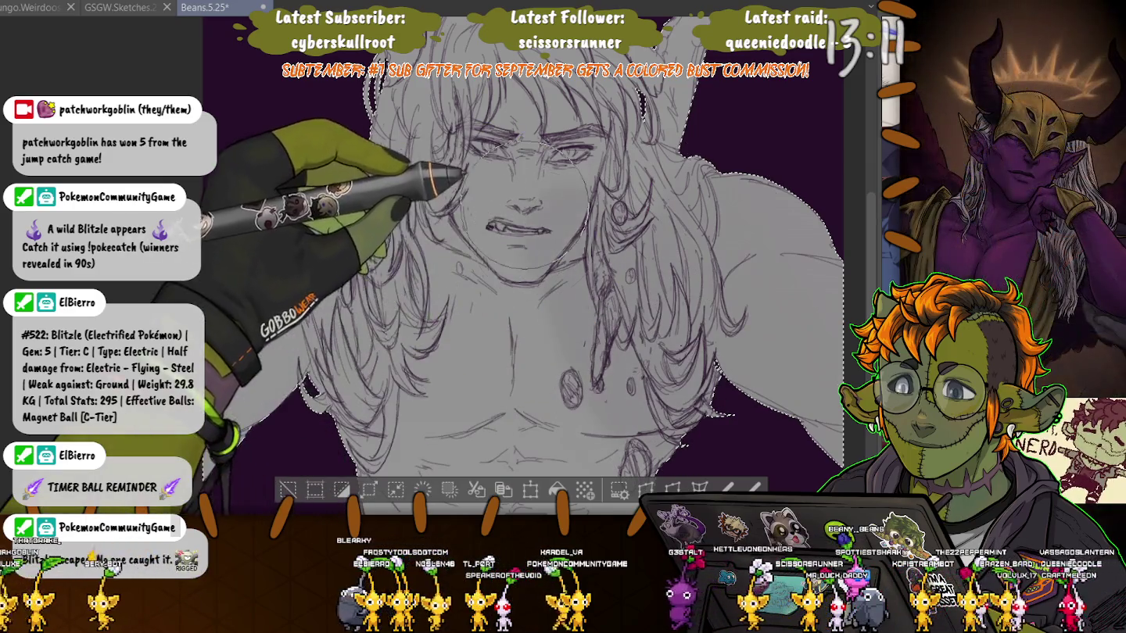
pyautogui.hotkey('ctrl', 'z')
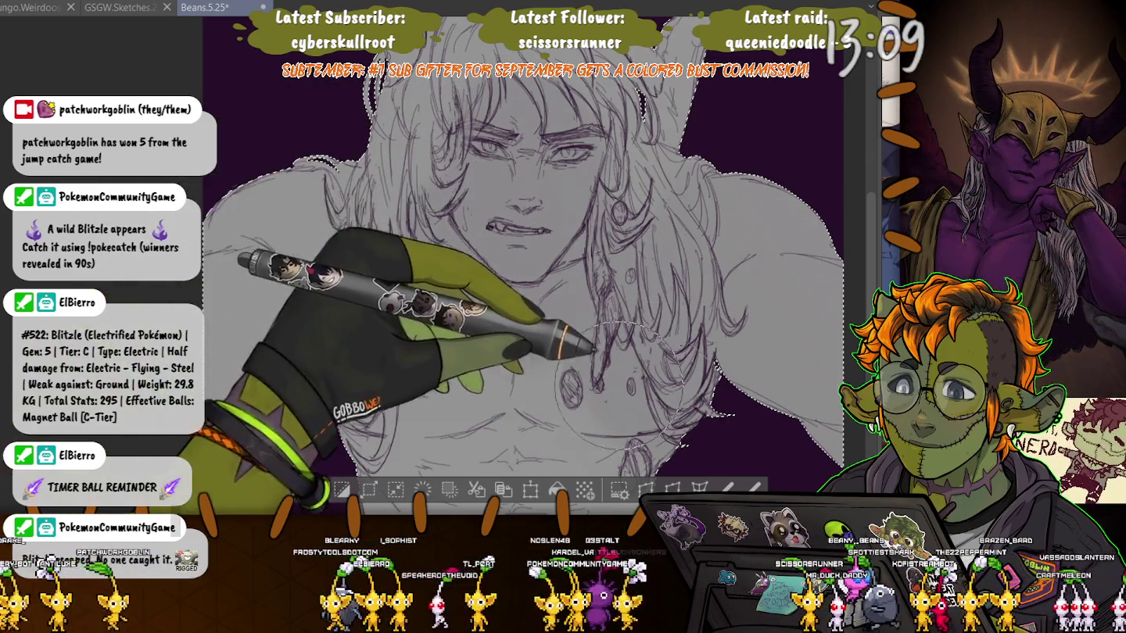
pyautogui.hotkey('ctrl', 'y')
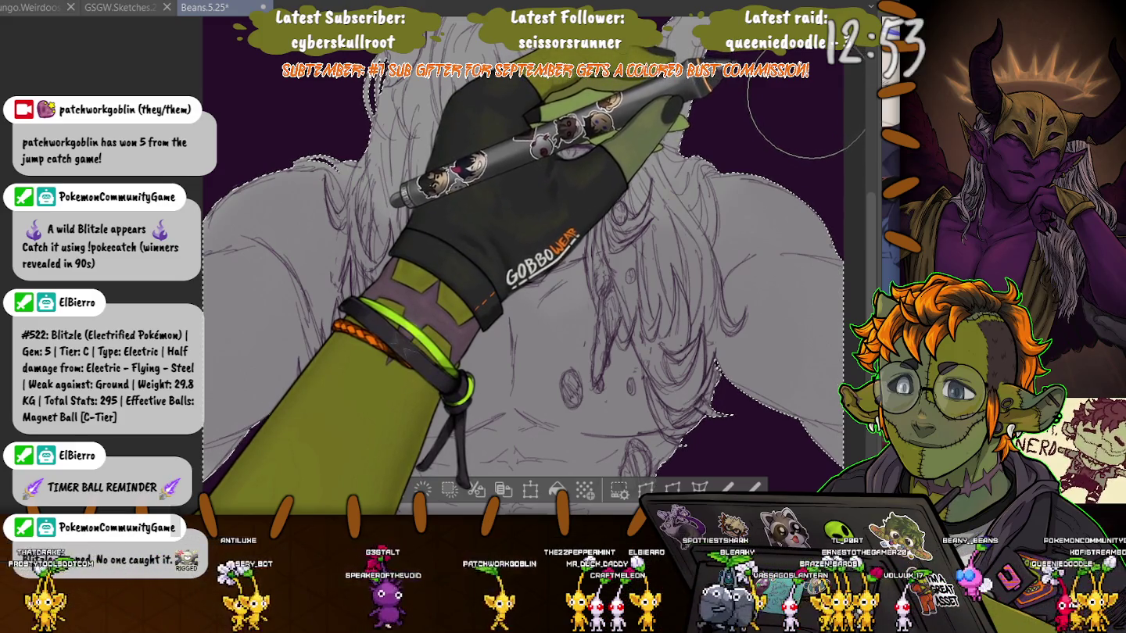
# Shift the view slightly over the chest area
pyautogui.scroll(-5, 517, 273)
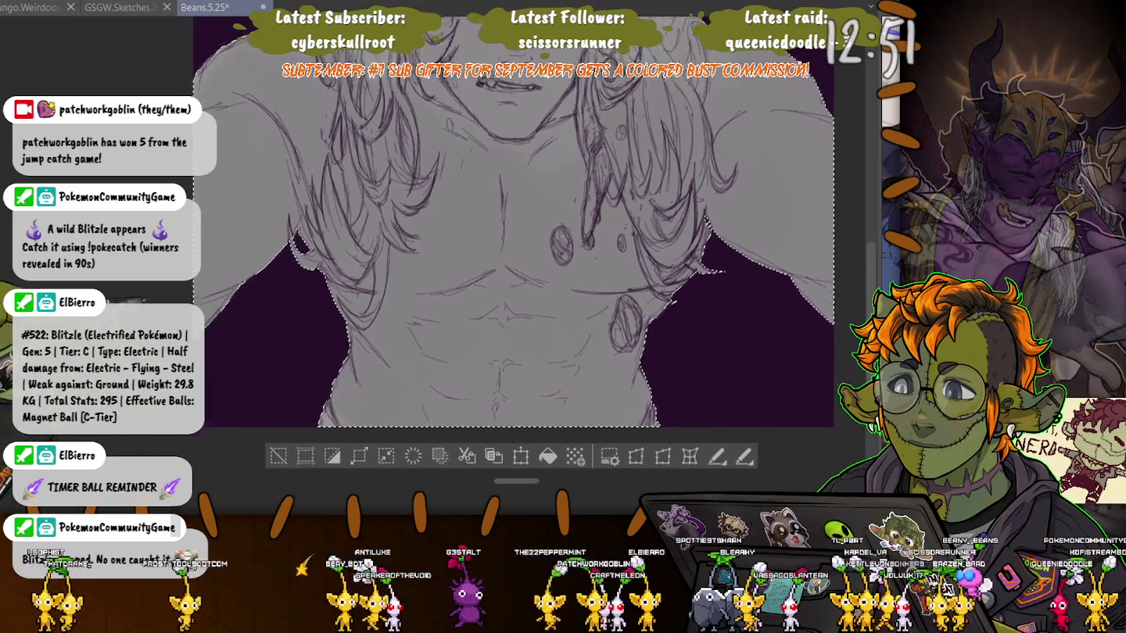
pyautogui.moveTo(517, 273); pyautogui.dragTo(539, 299)
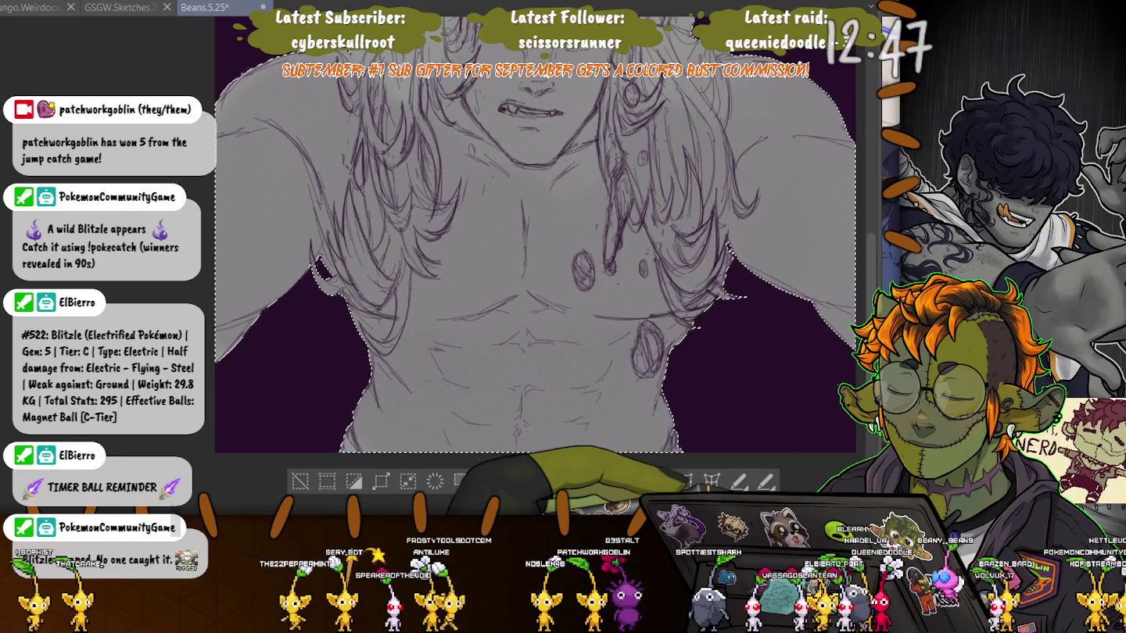
pyautogui.scroll(5, 540, 266)
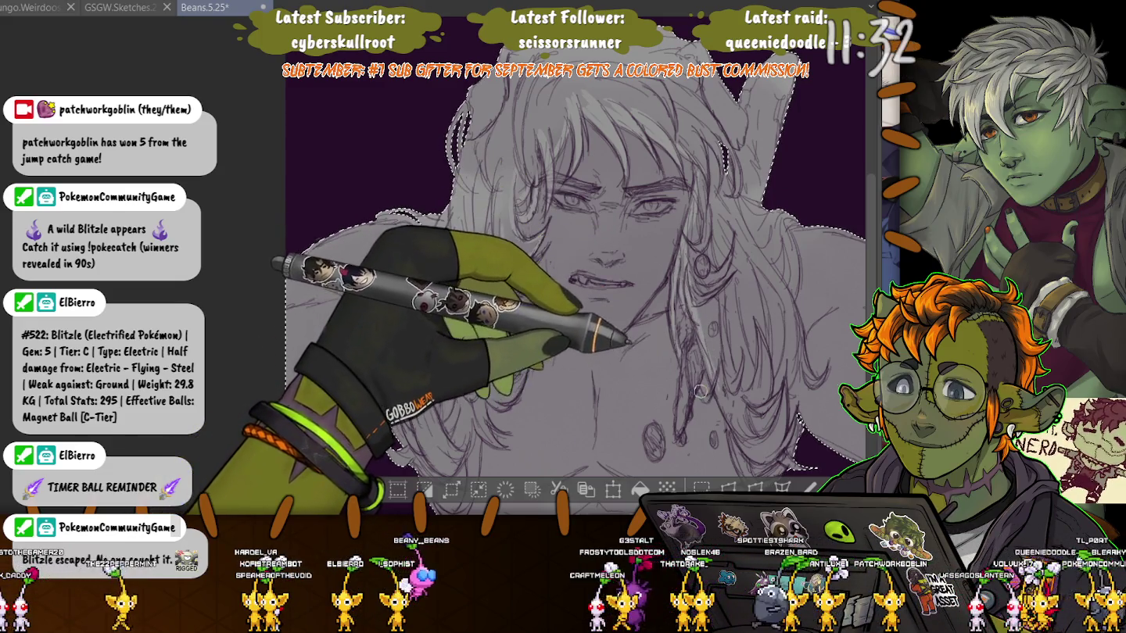
# Save the Beans.5.25 drawing with Ctrl+S
pyautogui.scroll(-3, 701, 390)
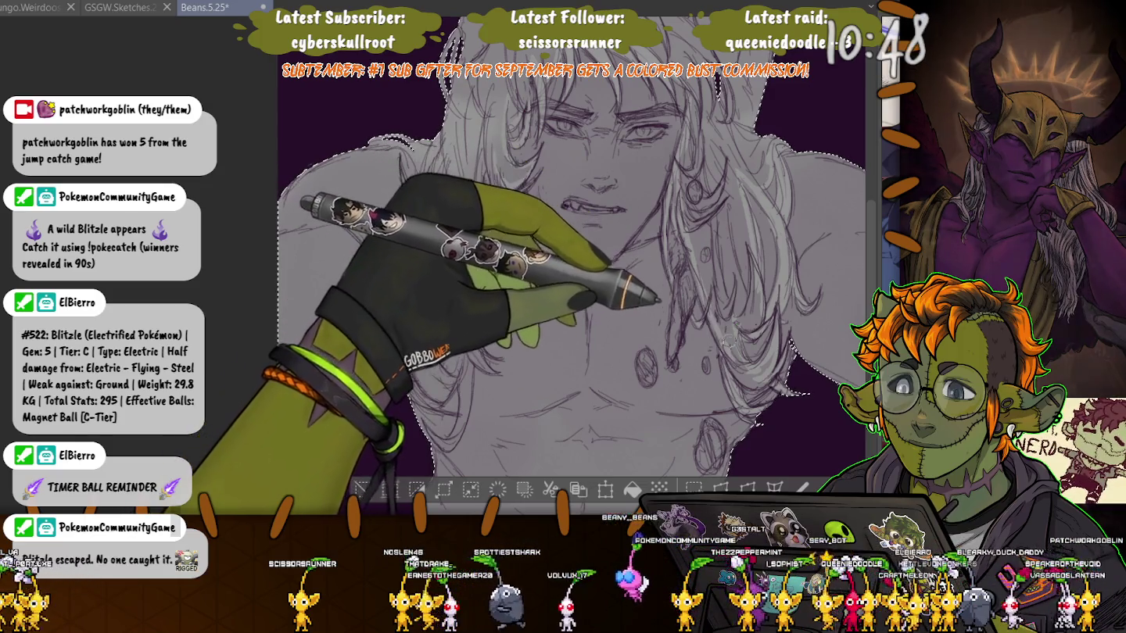
pyautogui.hotkey('ctrl', 's')
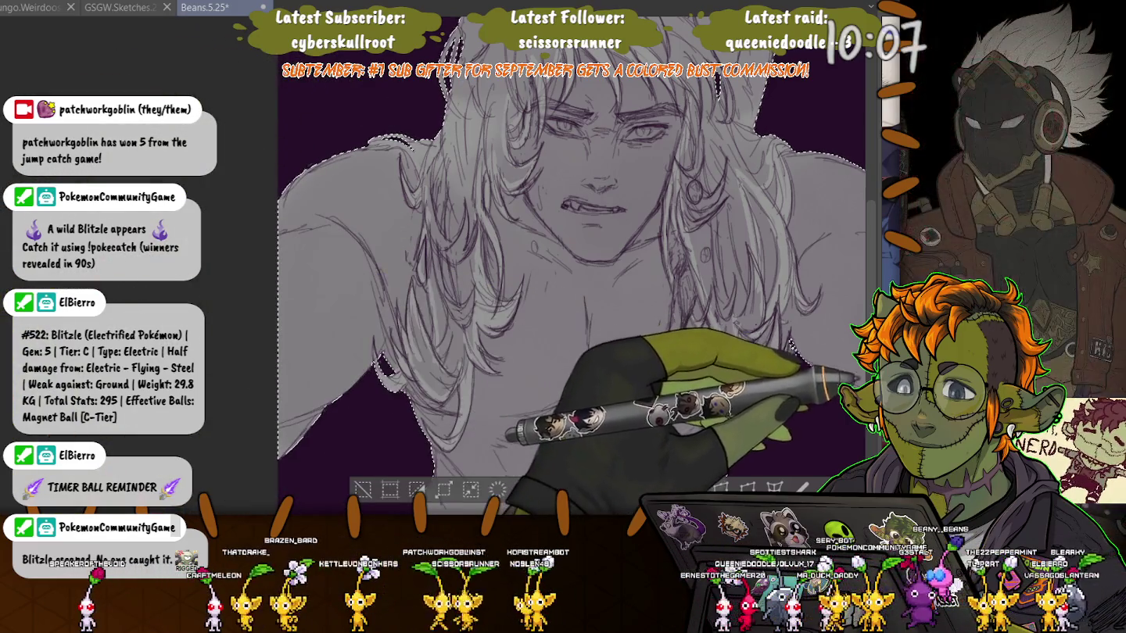
# Fill the silhouette with flat grey, lasso the gaps between hair strands and left edge, then deselect
pyautogui.click(632, 489)
pyautogui.scroll(3, 571, 282)
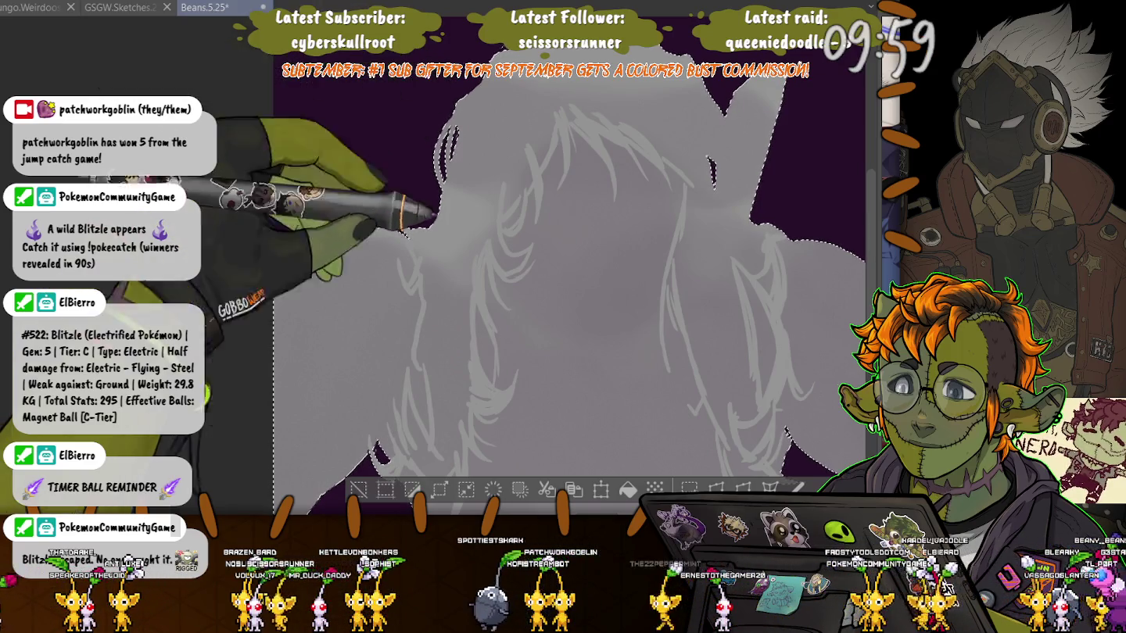
pyautogui.moveTo(555, 115); pyautogui.dragTo(688, 273)
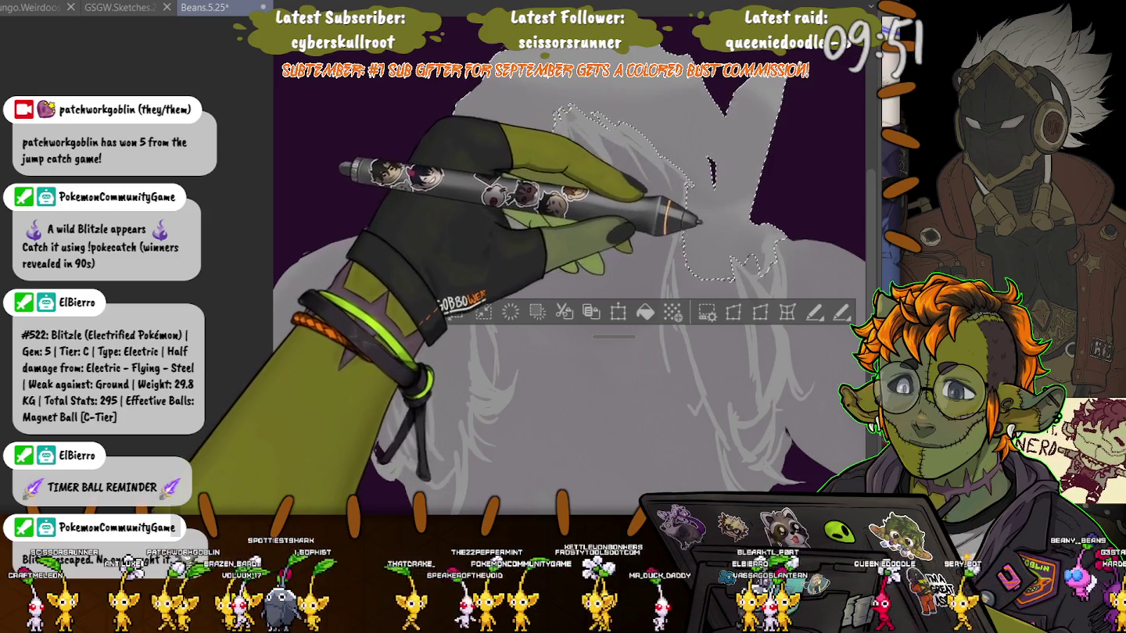
pyautogui.moveTo(678, 201)
pyautogui.mouseDown()
pyautogui.moveTo(672, 313)
pyautogui.moveTo(650, 306)
pyautogui.mouseUp()
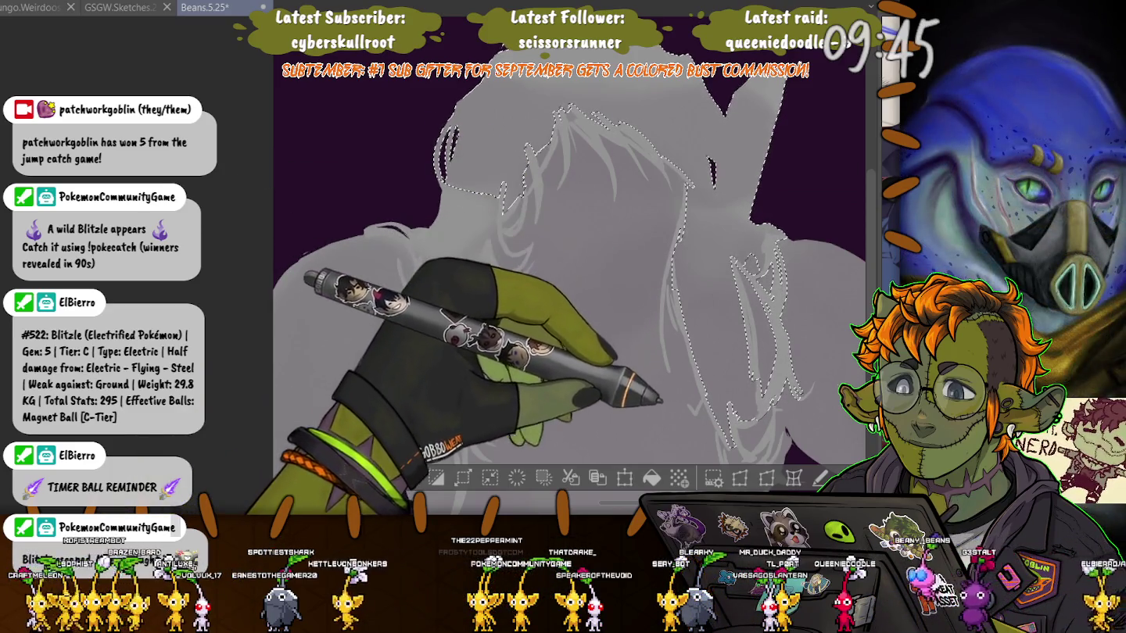
pyautogui.moveTo(632, 344); pyautogui.dragTo(684, 406)
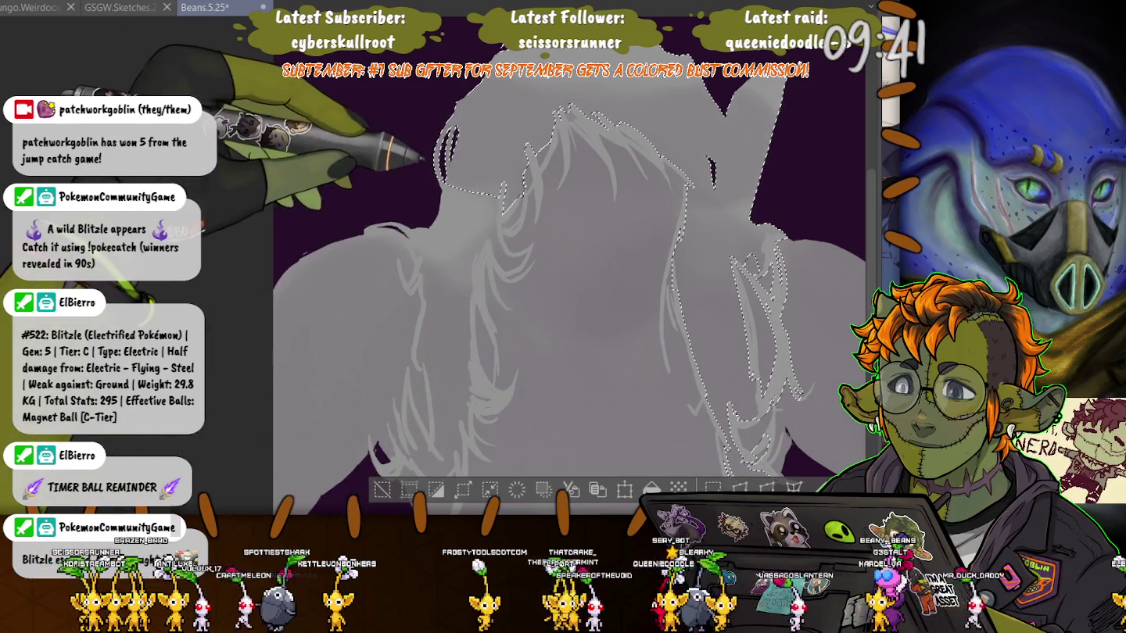
pyautogui.moveTo(368, 235); pyautogui.dragTo(501, 192)
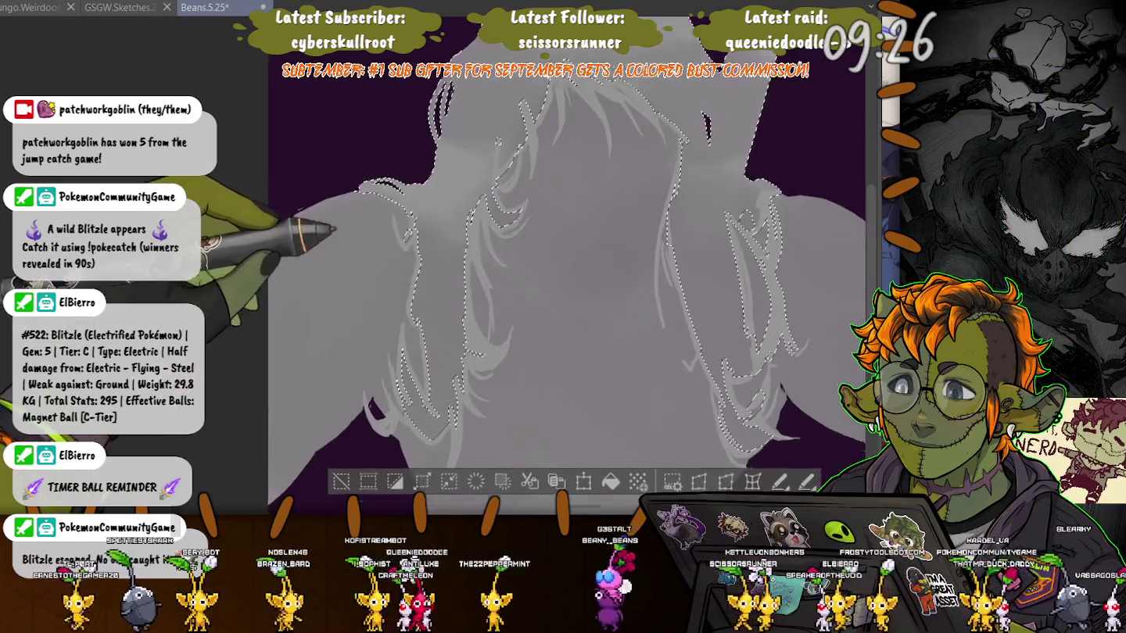
pyautogui.scroll(-2, 569, 314)
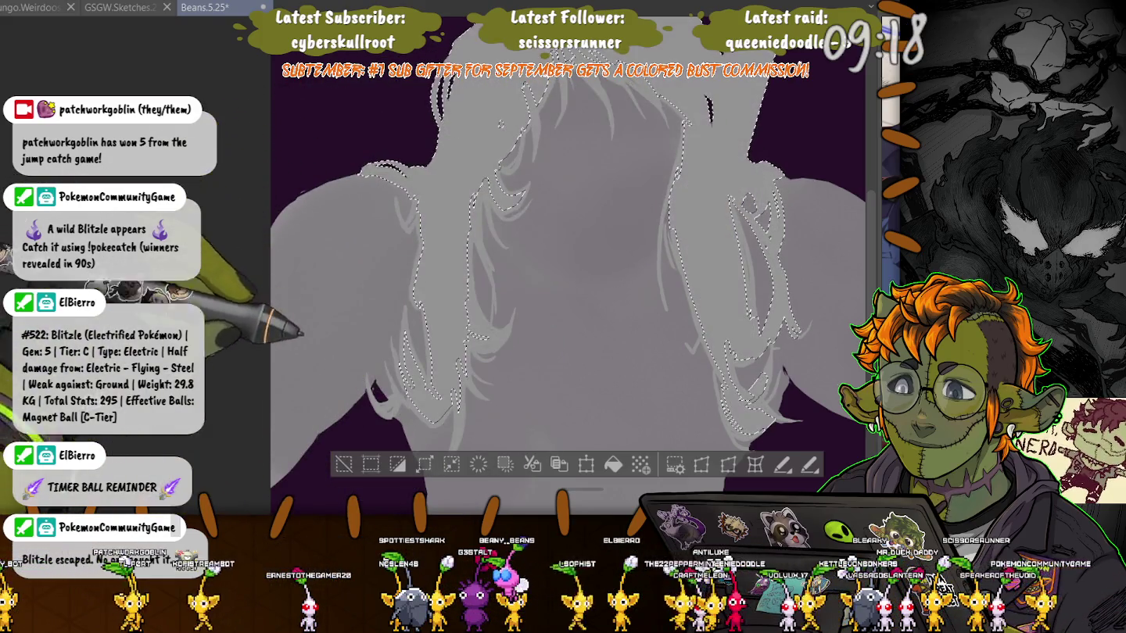
pyautogui.hotkey('ctrl', 'd')
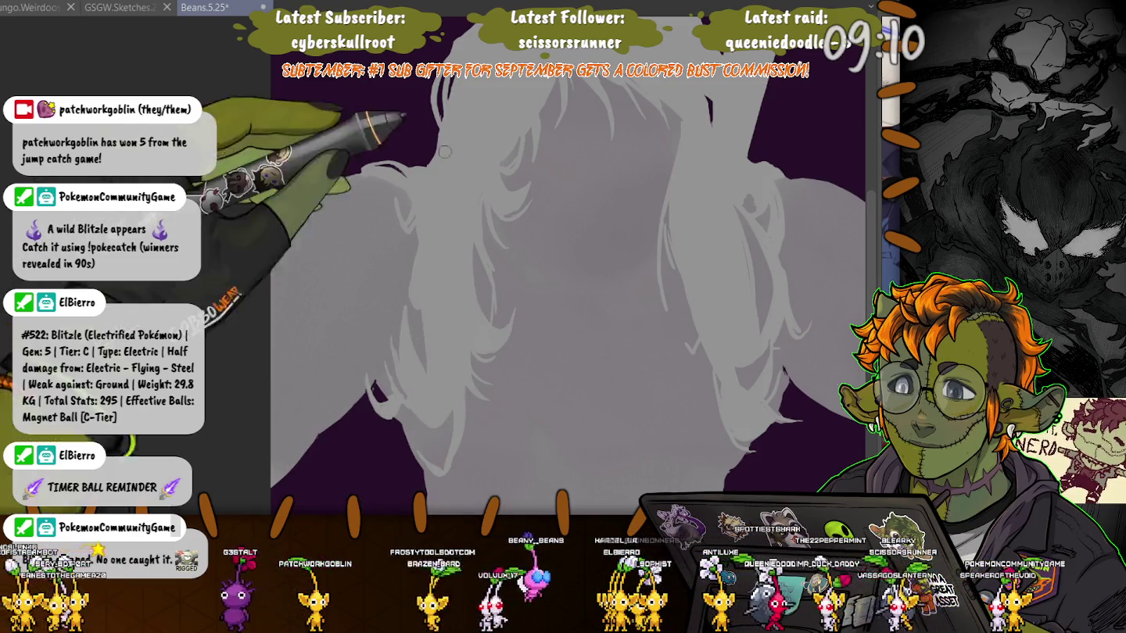
# Undo to bring the purple line sketch back over the grey base fill
pyautogui.hotkey('ctrl', 'z')
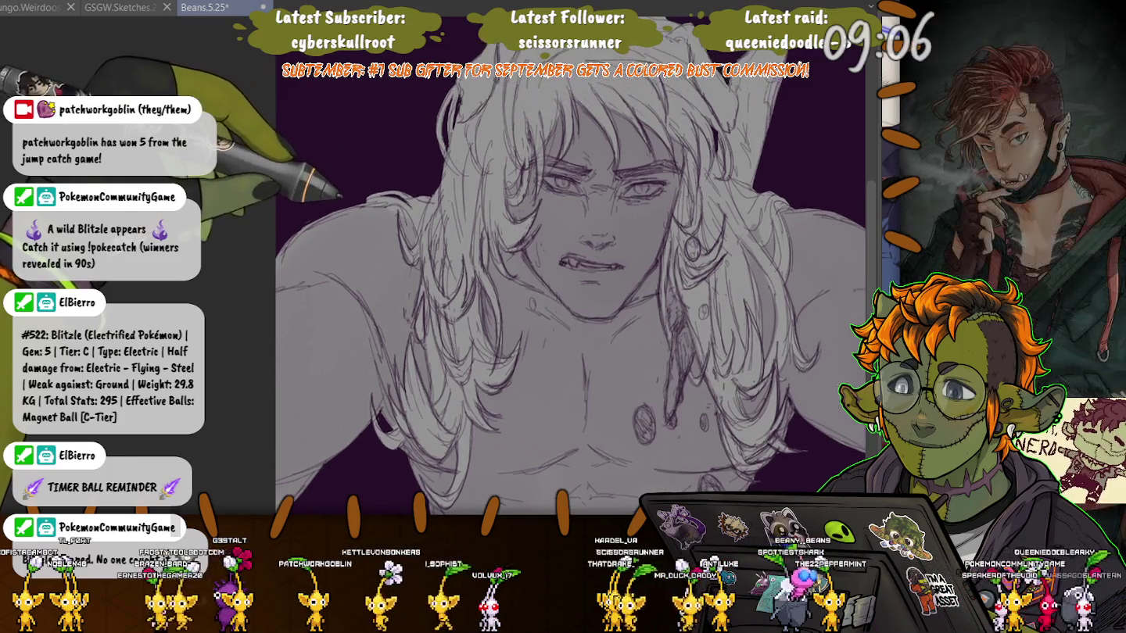
pyautogui.scroll(3, 568, 281)
pyautogui.scroll(-1, 577, 287)
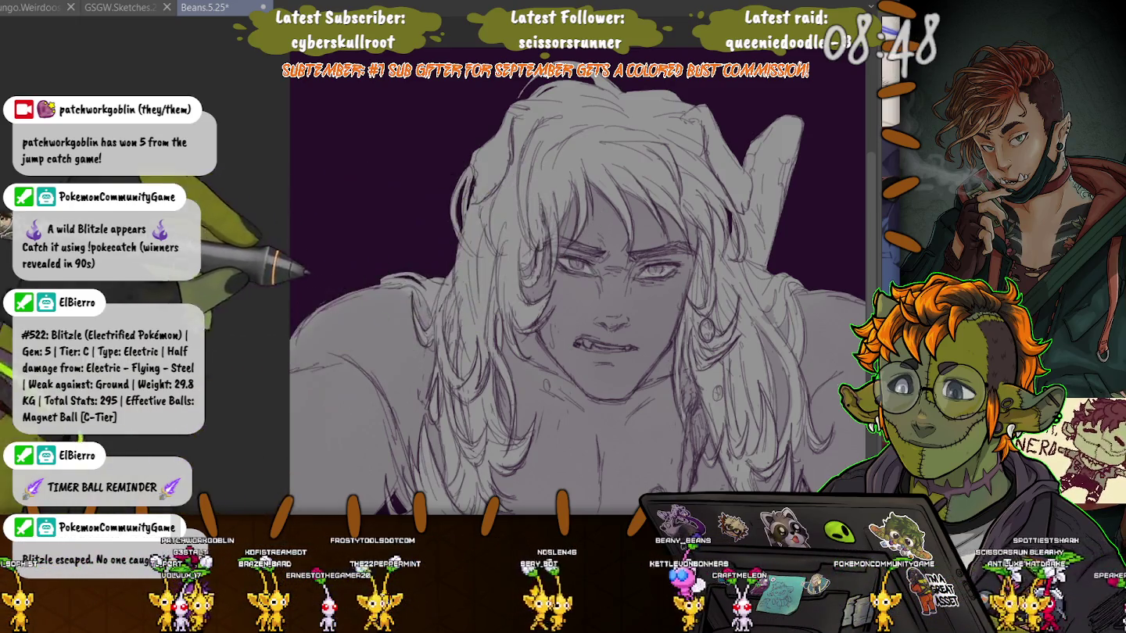
# Hide the side panels and pan the view across the shoulders and chest
pyautogui.moveTo(369, 271); pyautogui.dragTo(355, 260)
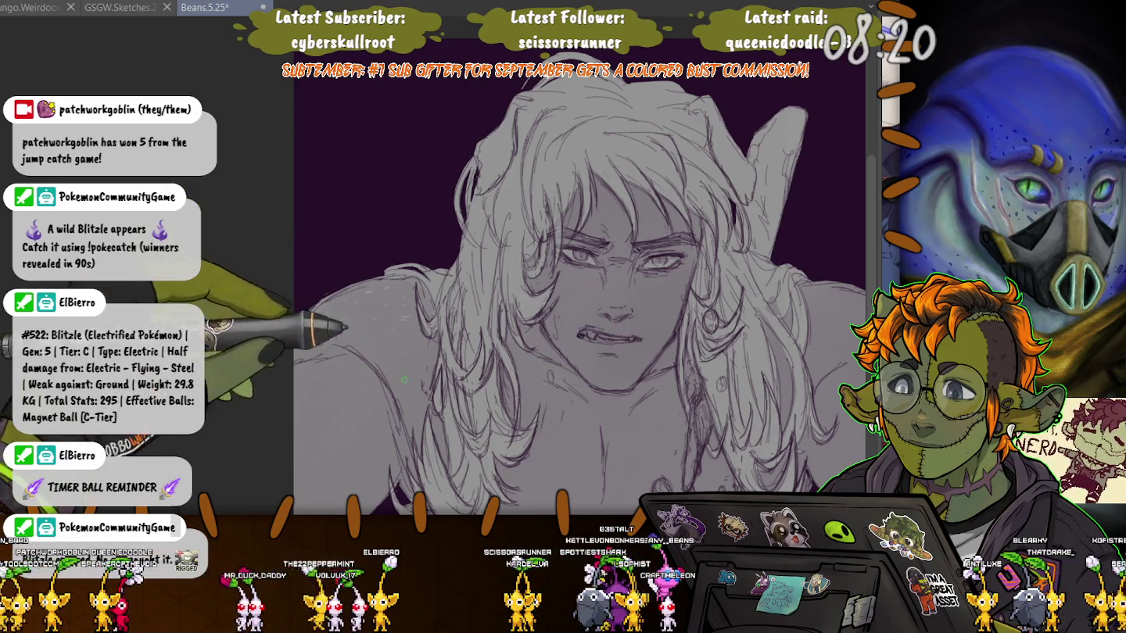
pyautogui.press('Tab')
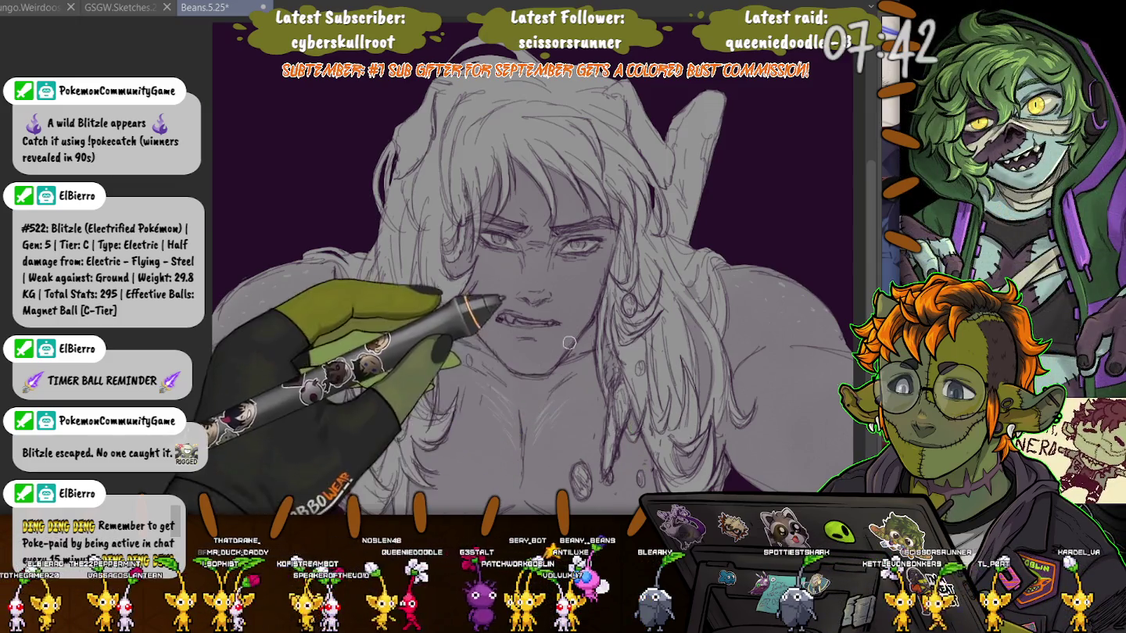
pyautogui.moveTo(650, 460); pyautogui.dragTo(630, 381)
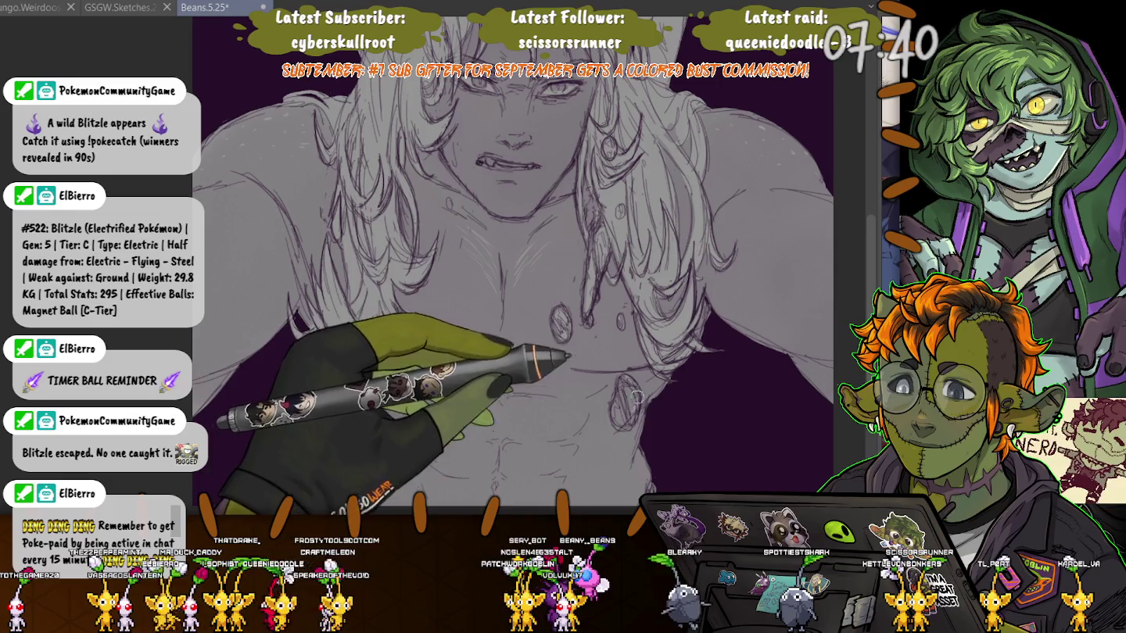
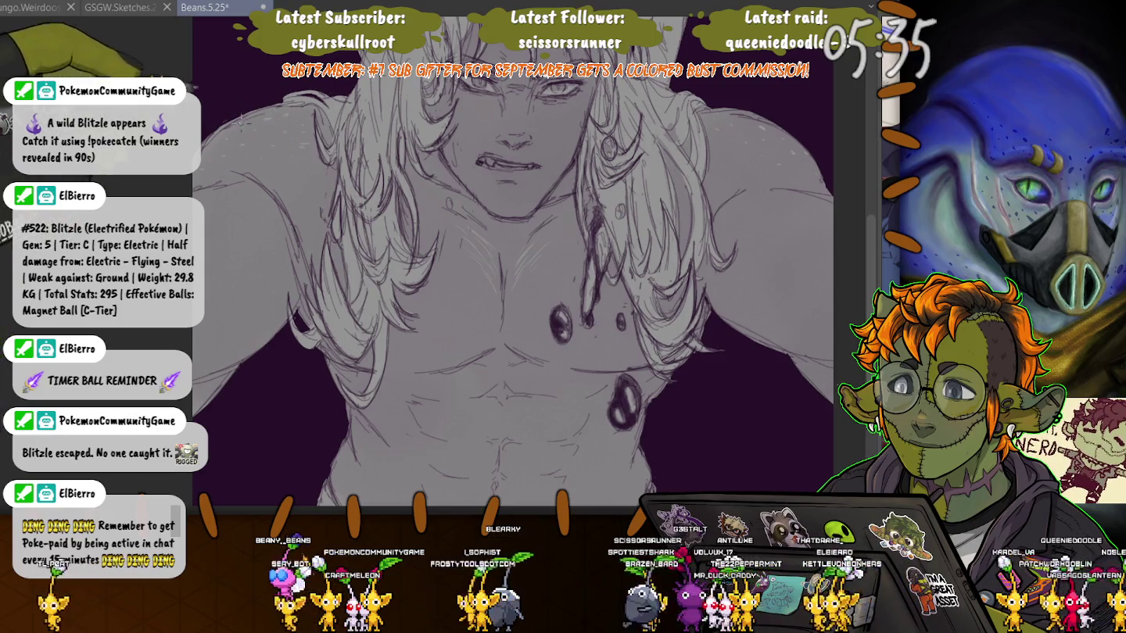
# Zoom in on the tousled hair and select its strands under the grey quick mask
pyautogui.scroll(1, 471, 119)
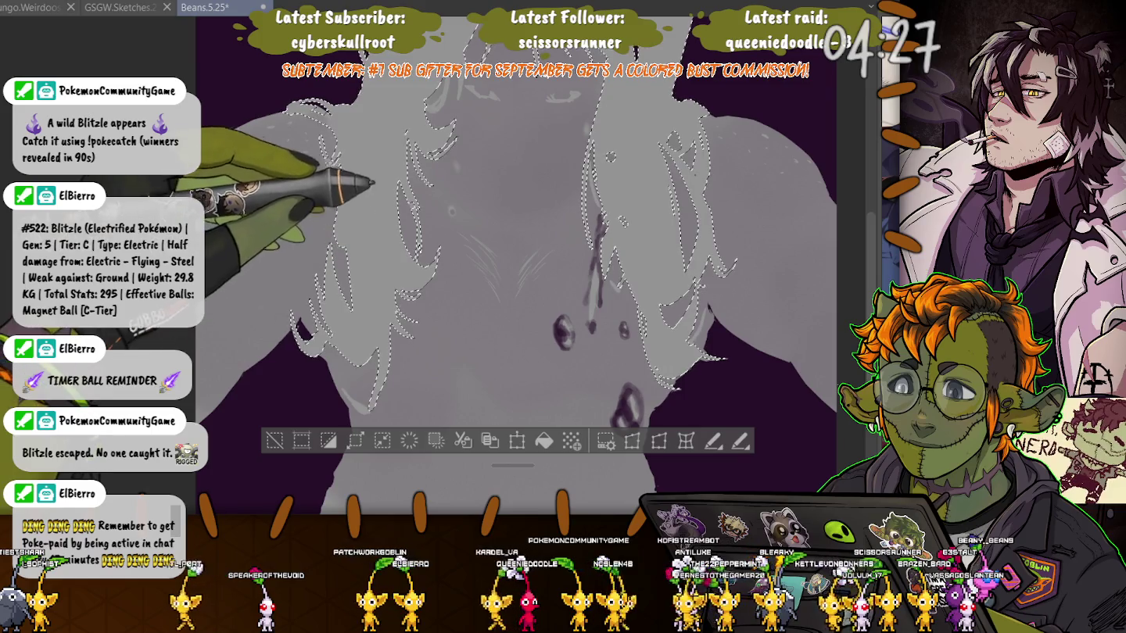
# Hide the grey mask overlay so only the hair selection outline remains over the line art
pyautogui.scroll(3, 516, 274)
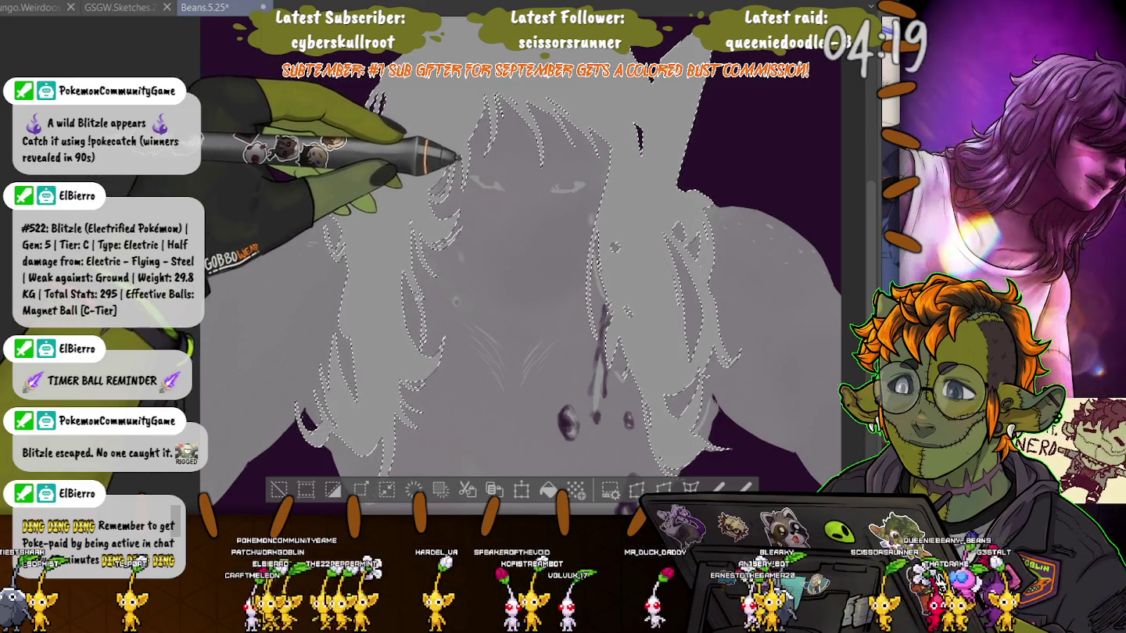
pyautogui.hotkey('ctrl', 'z')
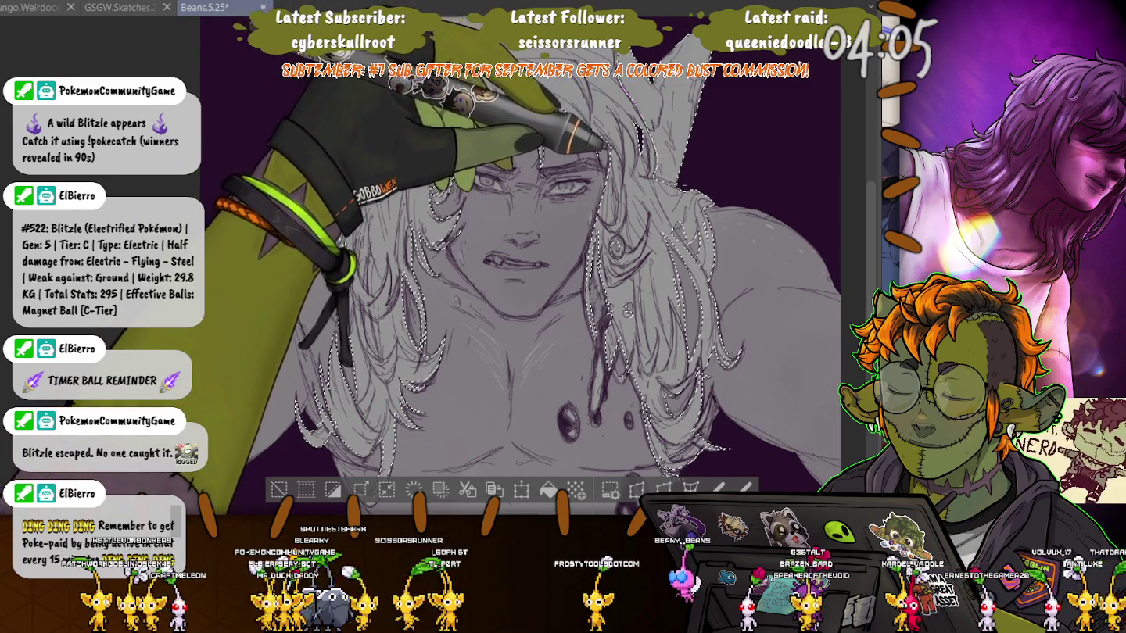
pyautogui.scroll(2, 516, 266)
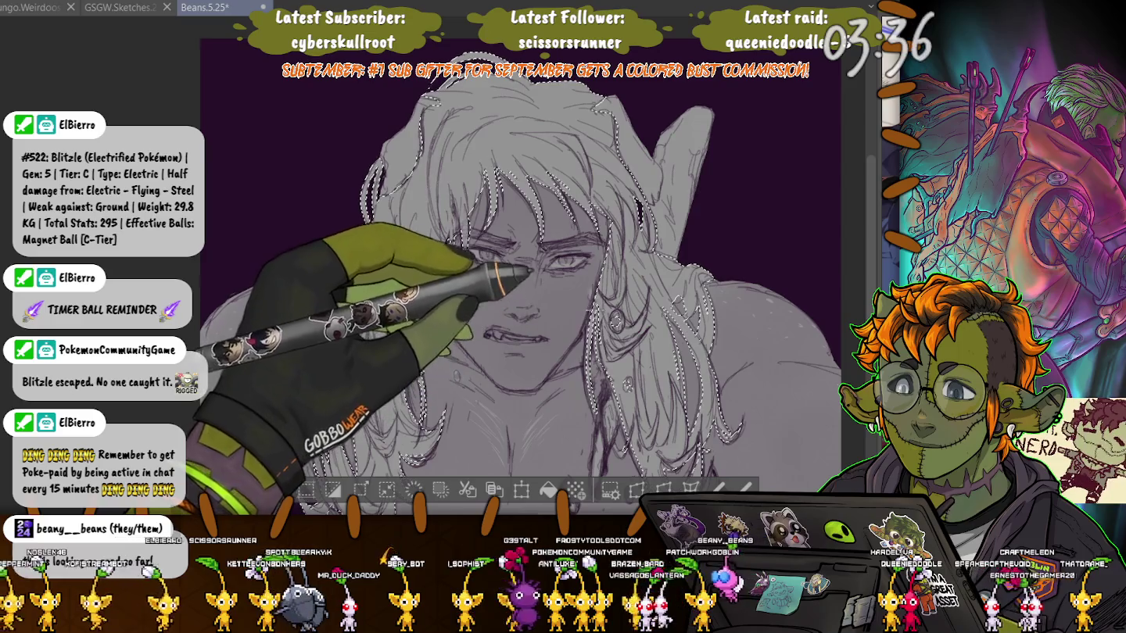
pyautogui.scroll(-2, 516, 265)
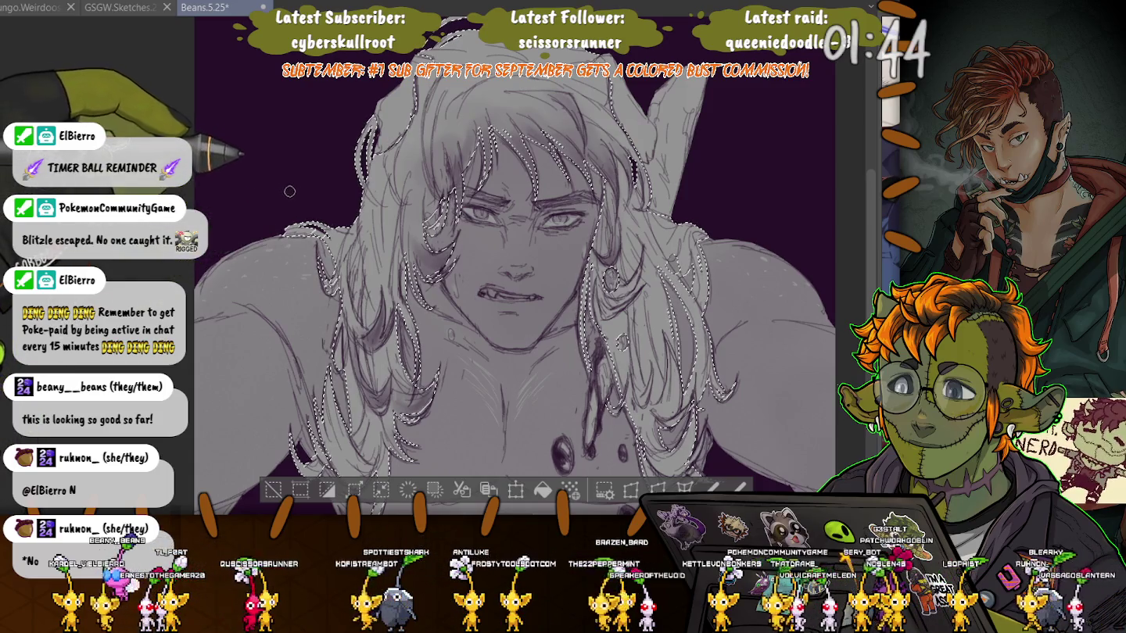
# Lasso the extra hair strands on the right side of the chest into the selection
pyautogui.moveTo(653, 258); pyautogui.dragTo(626, 290)
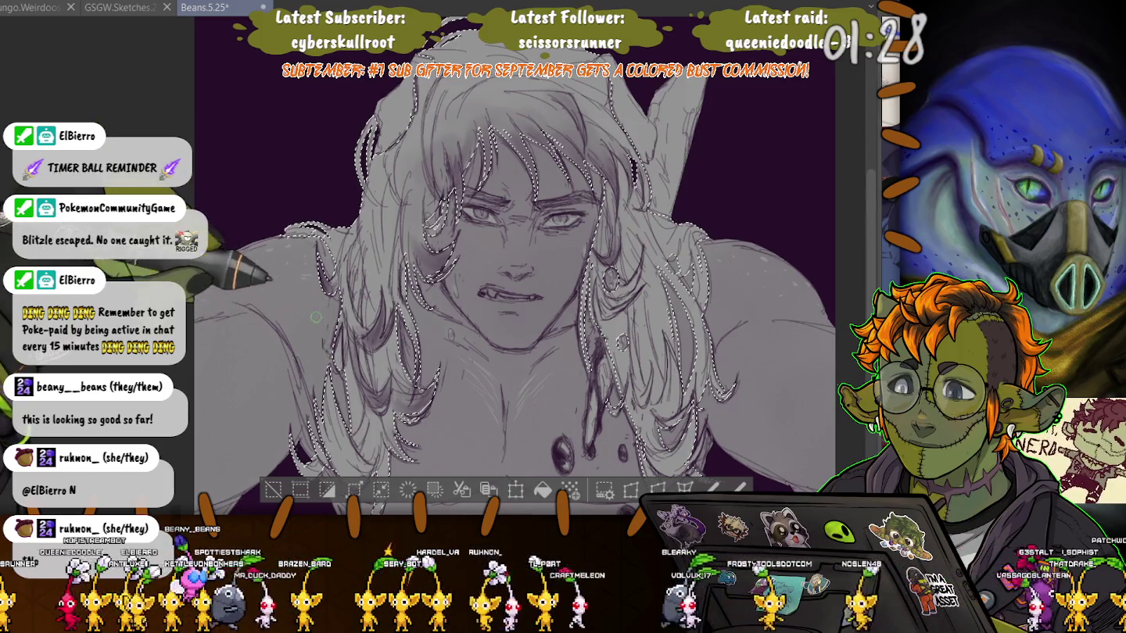
pyautogui.scroll(-3, 525, 266)
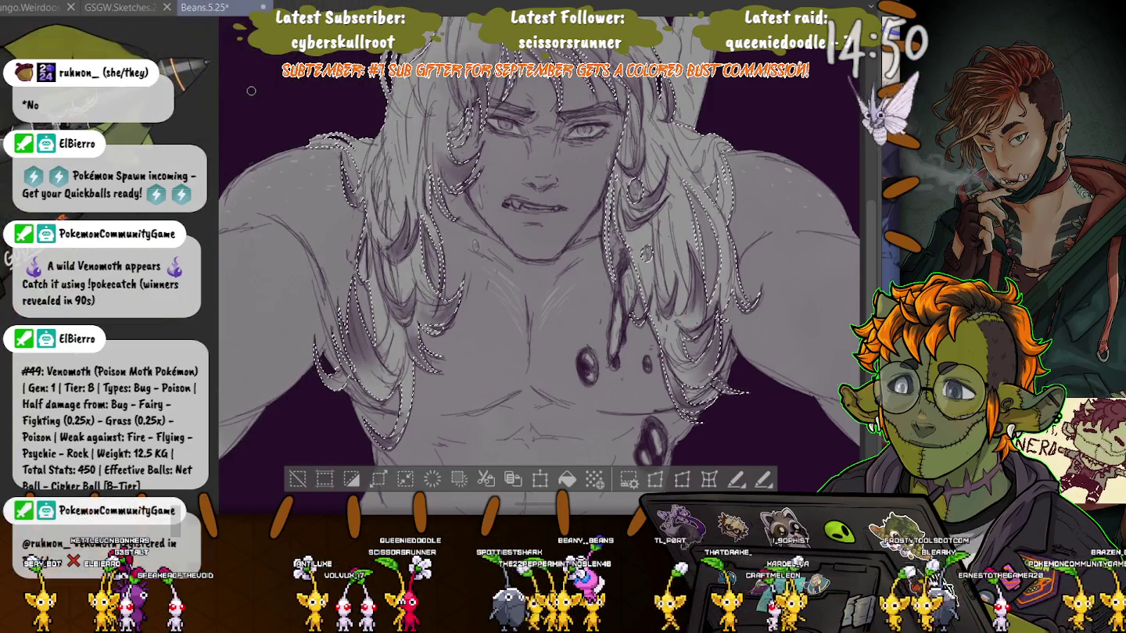
# Clear the hair selection and zoom to the face to shade eyes and brows grey
pyautogui.click(298, 478)
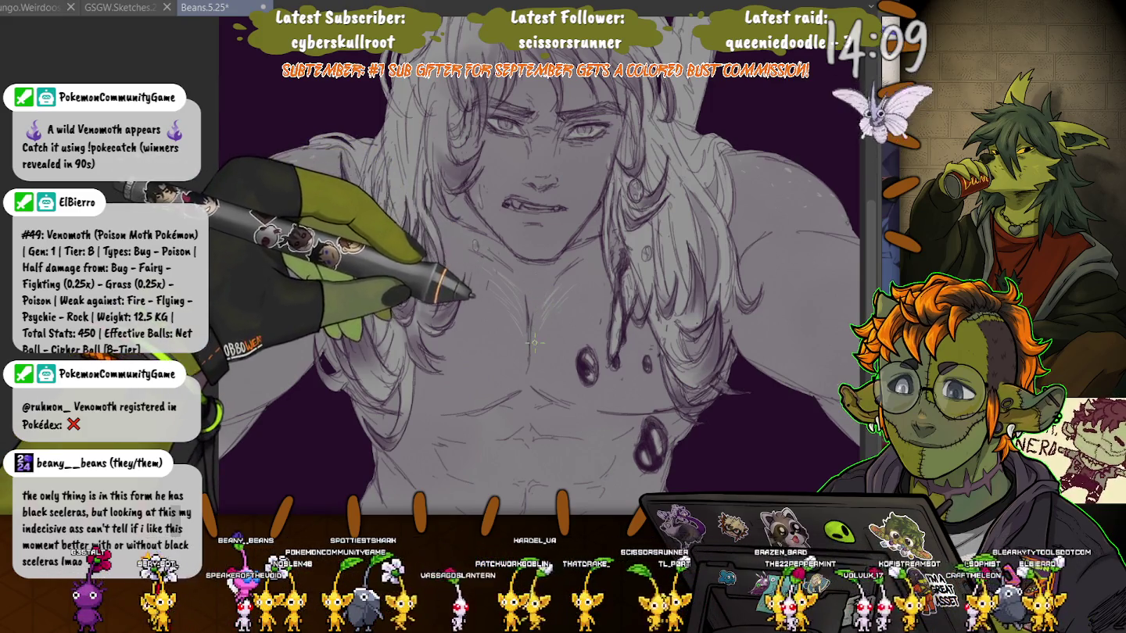
pyautogui.scroll(5, 544, 329)
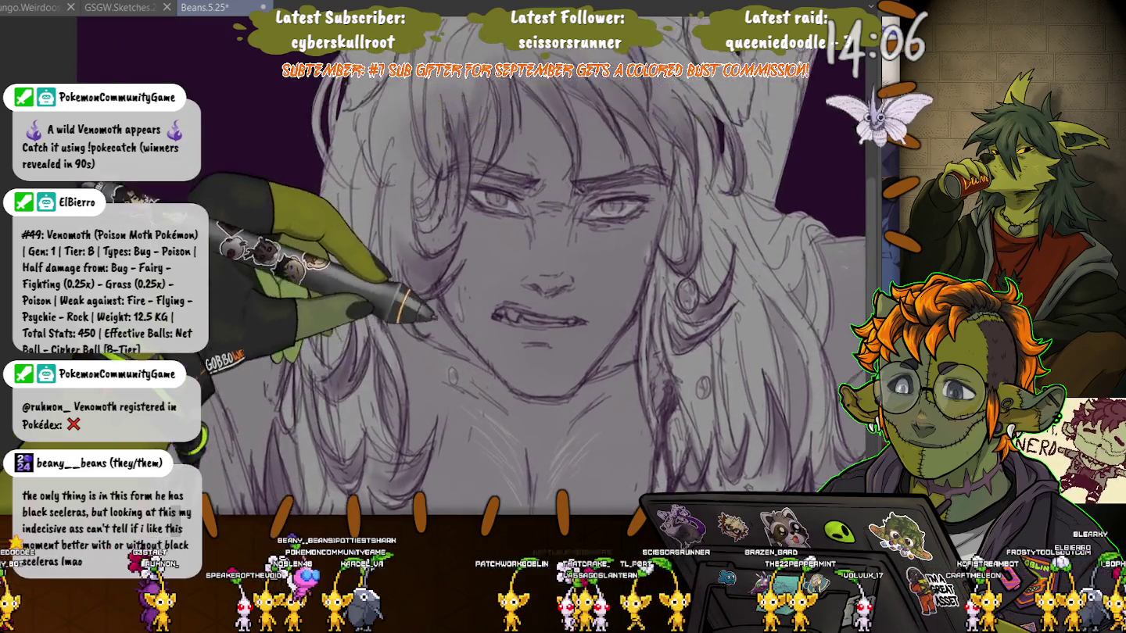
pyautogui.moveTo(433, 314); pyautogui.dragTo(419, 176)
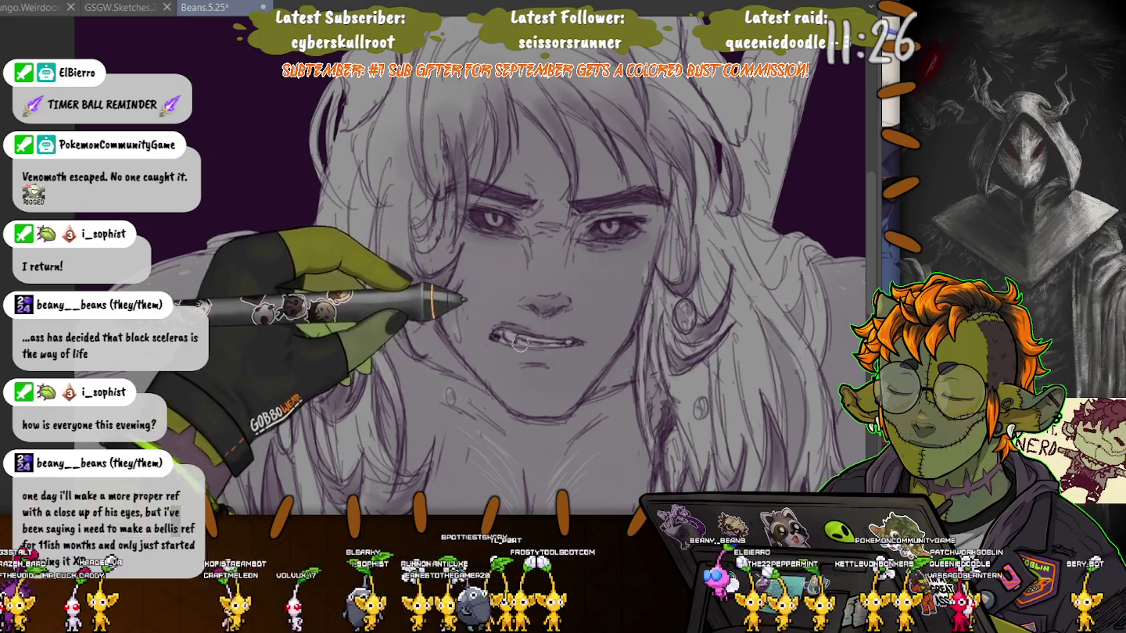
# Zoom out to the full portrait and softly shade the hair strands over the chest
pyautogui.hotkey('ctrl', '-')
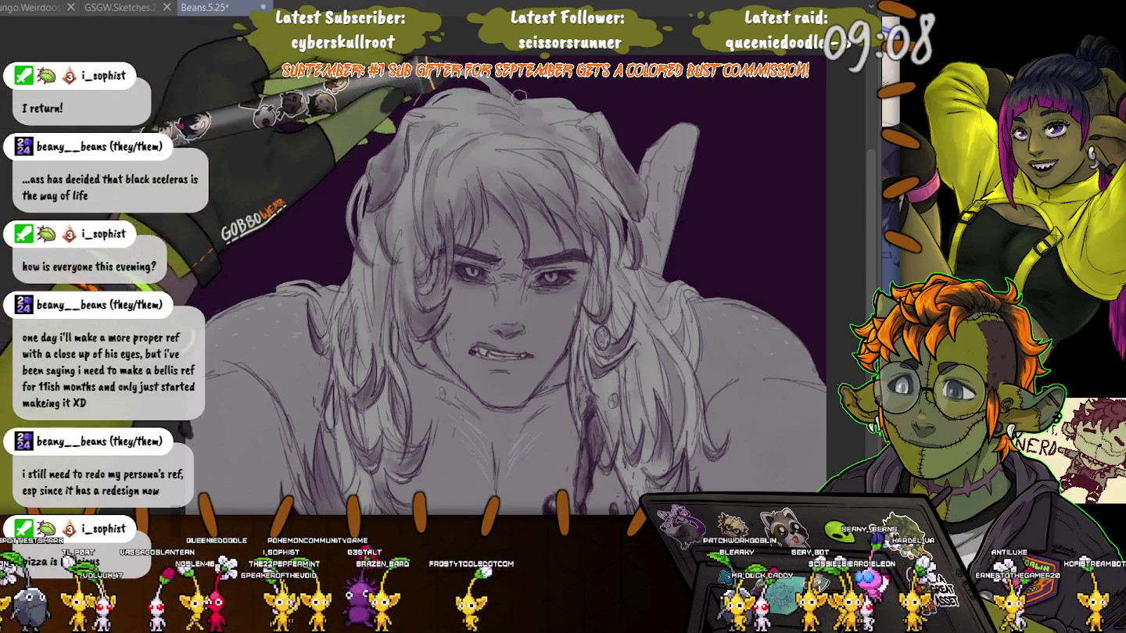
pyautogui.scroll(-3, 501, 281)
# Add light speckle texture across the shoulders and shade the pectorals and abdominal muscles grey
pyautogui.scroll(-1, 493, 274)
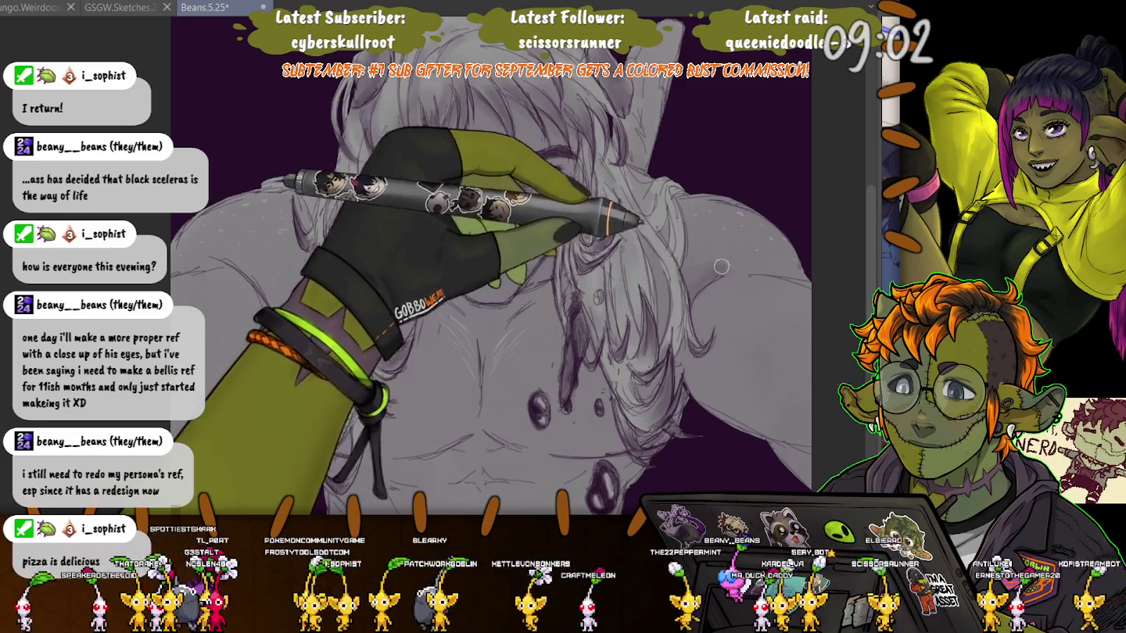
pyautogui.moveTo(722, 267); pyautogui.dragTo(786, 272)
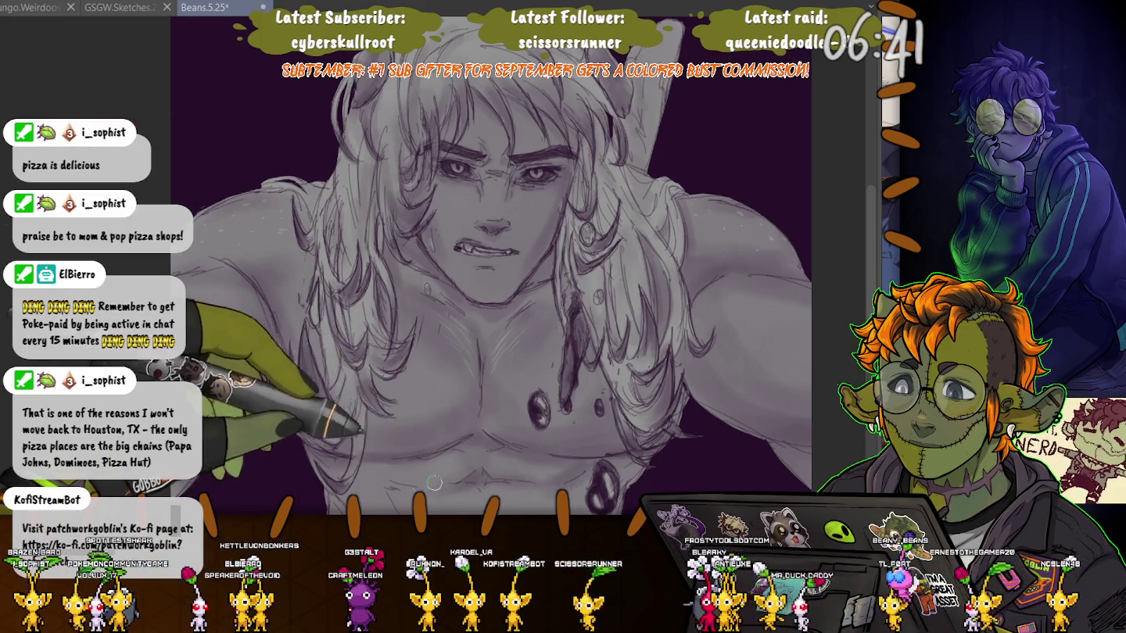
pyautogui.scroll(-3, 273, 444)
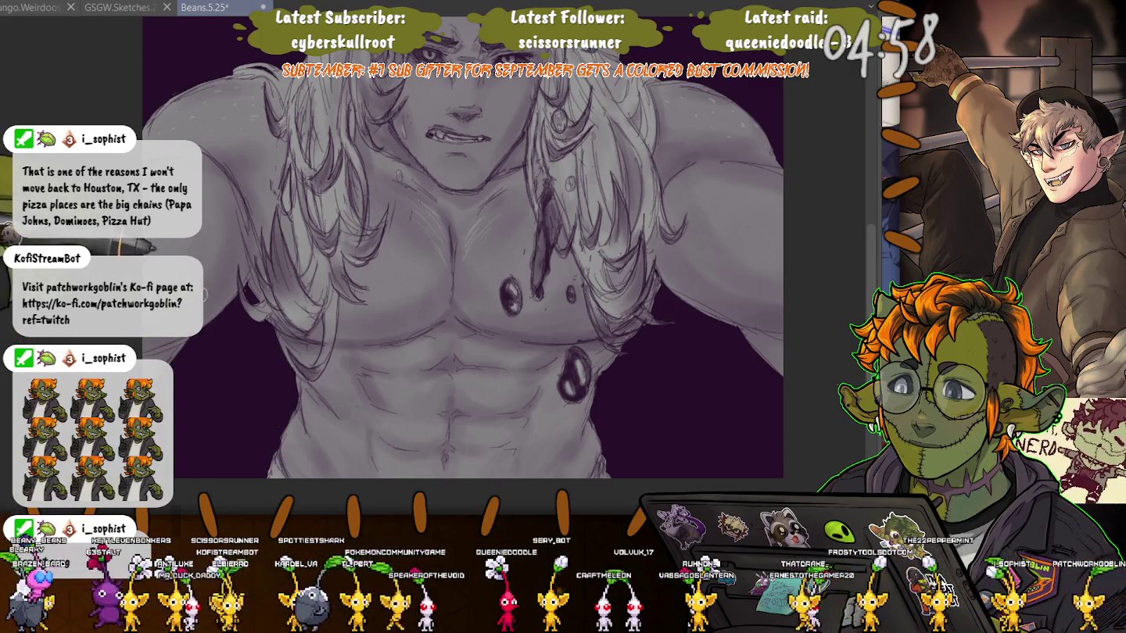
# Shade the pecs and abs in soft grey after moving down to the torso
pyautogui.scroll(-1, 274, 356)
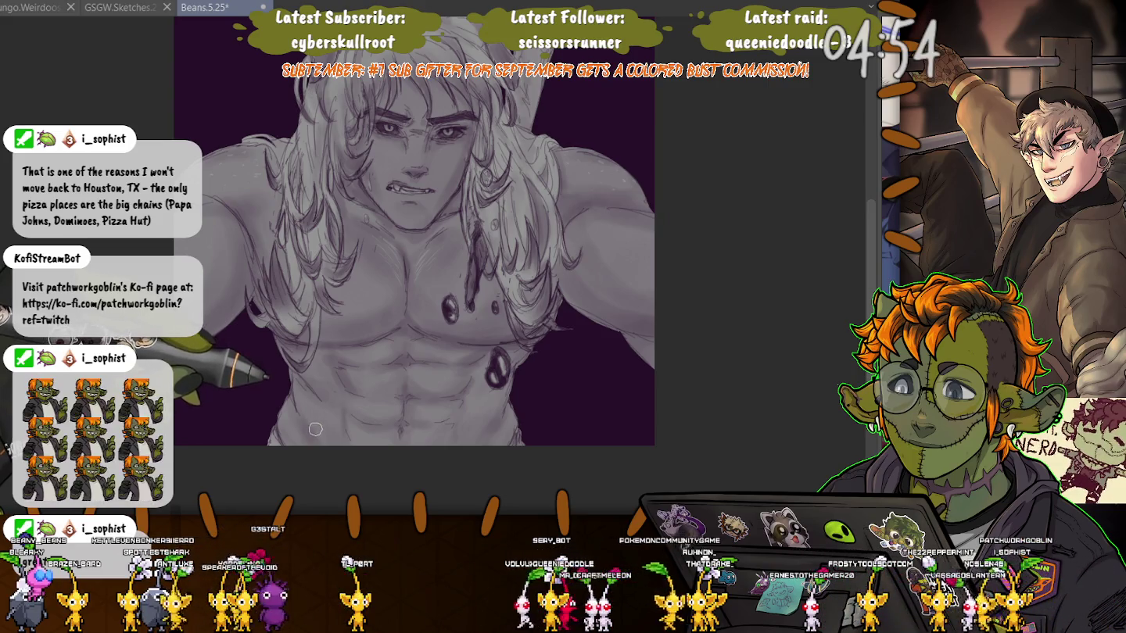
# View the whole figure, save with Ctrl+S, then zoom back in to shade the collarbones
pyautogui.moveTo(316, 430); pyautogui.dragTo(356, 505)
pyautogui.hotkey('ctrl', 's')
pyautogui.scroll(1, 452, 329)
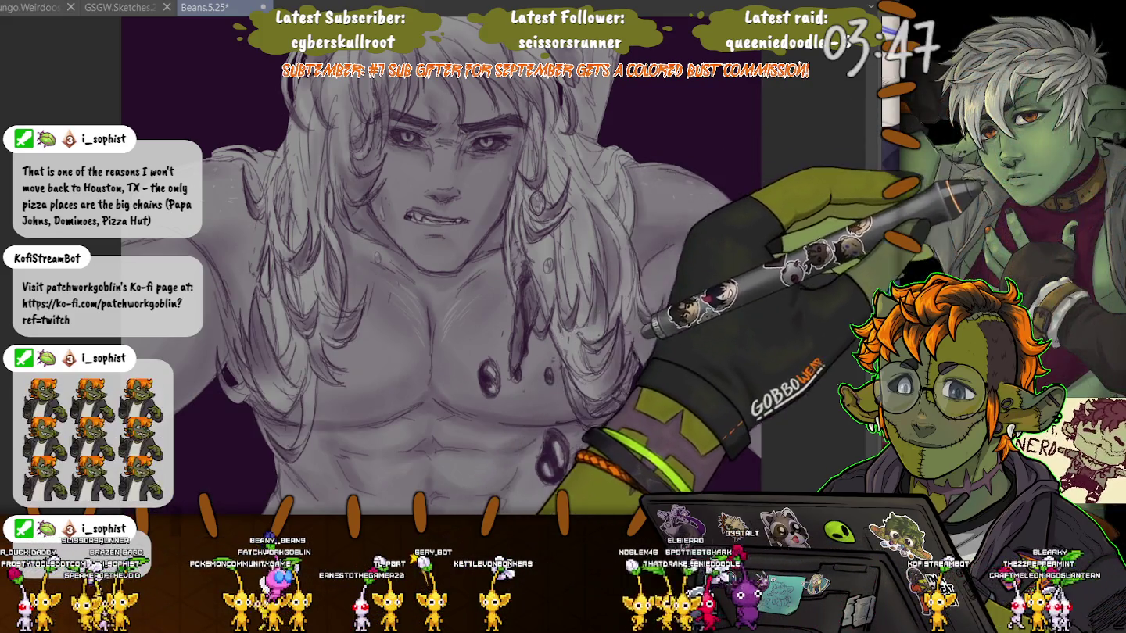
pyautogui.scroll(2, 529, 401)
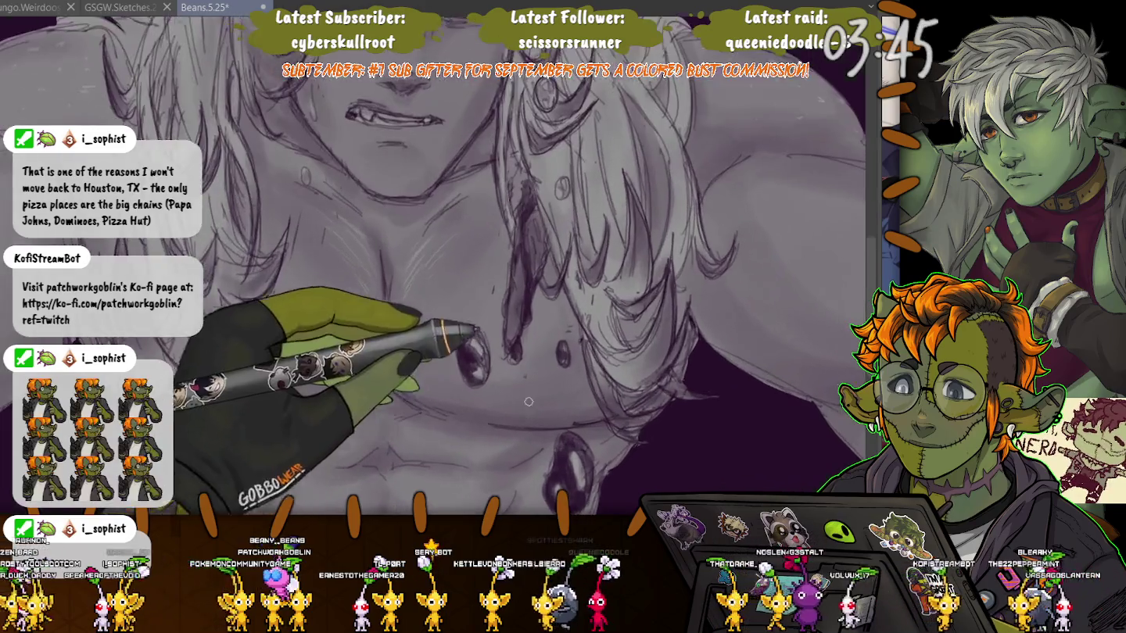
# Shade the chest and its glossy jewel piercings, then shift the view up to the neck
pyautogui.scroll(1, 536, 309)
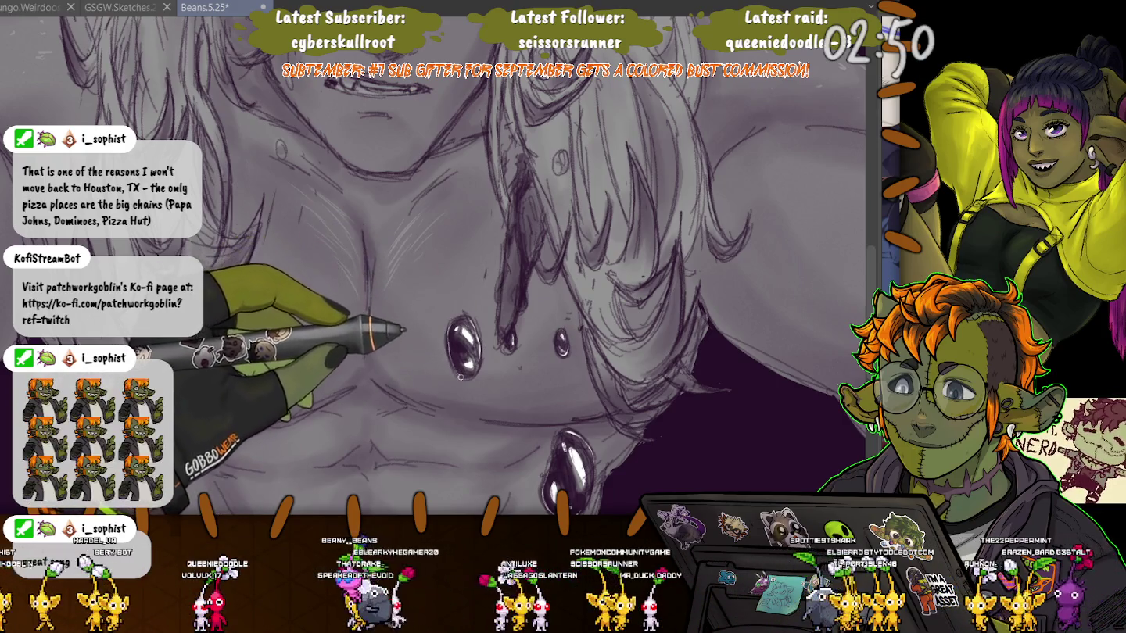
pyautogui.moveTo(448, 329); pyautogui.dragTo(469, 424)
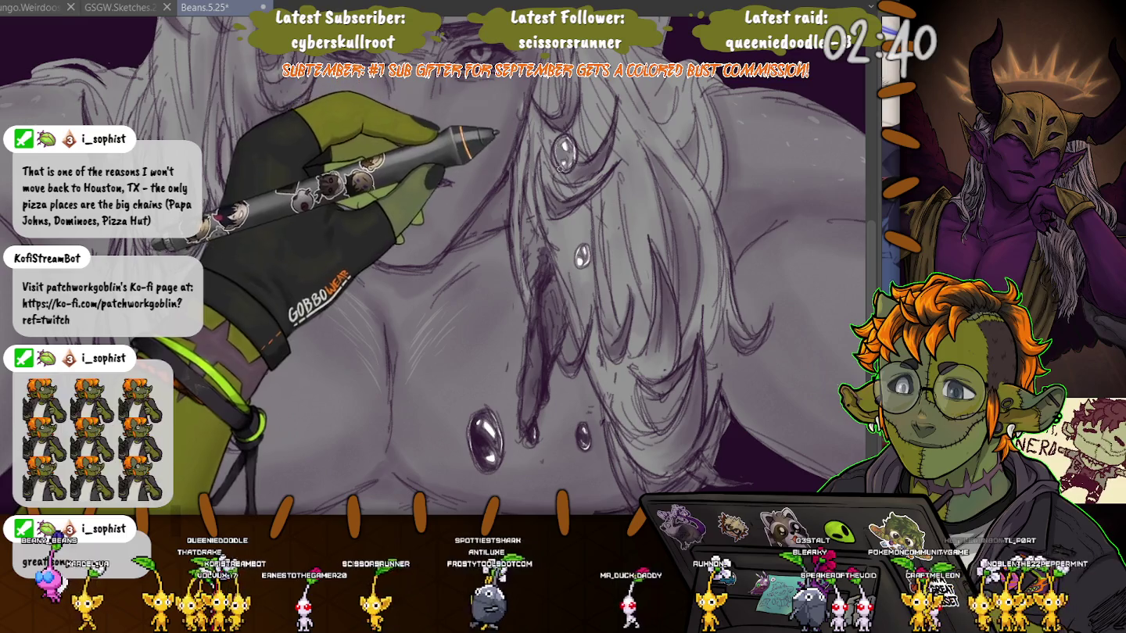
pyautogui.scroll(2, 438, 265)
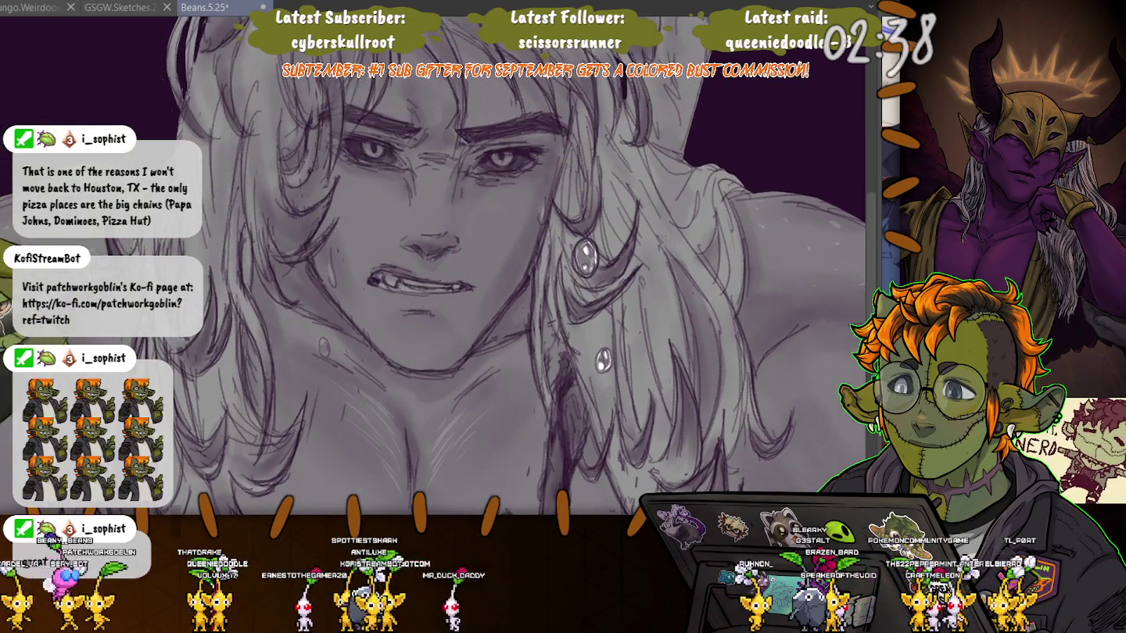
# Darken the eyes, brow and hair, and dab highlight sweat droplets on forehead and cheeks
pyautogui.hscroll(-1, 438, 266)
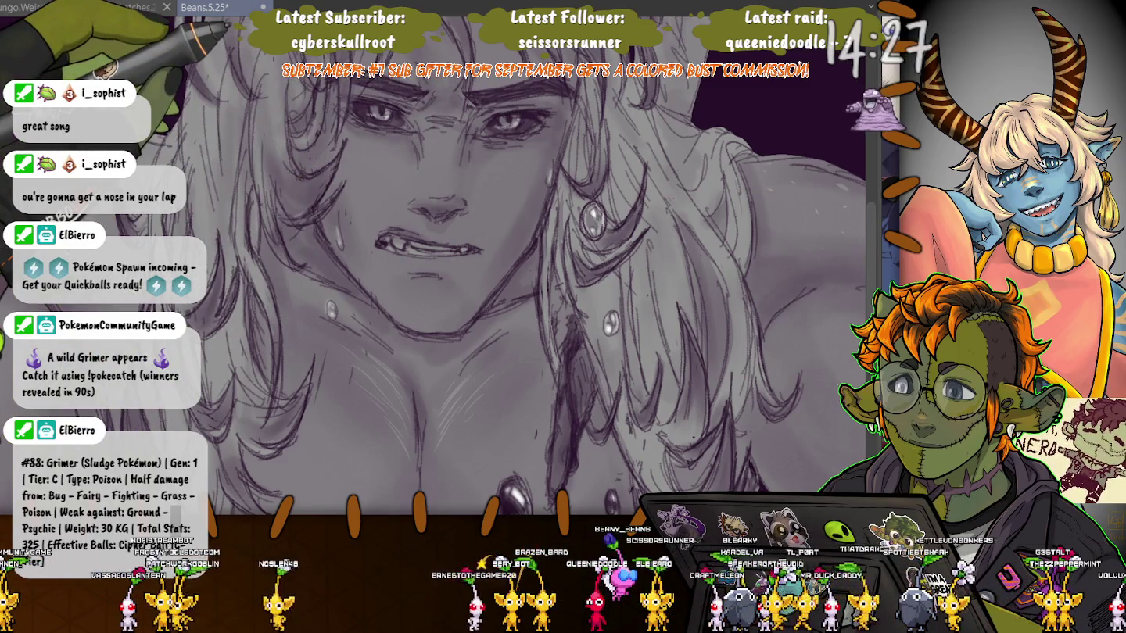
pyautogui.scroll(-3, 439, 265)
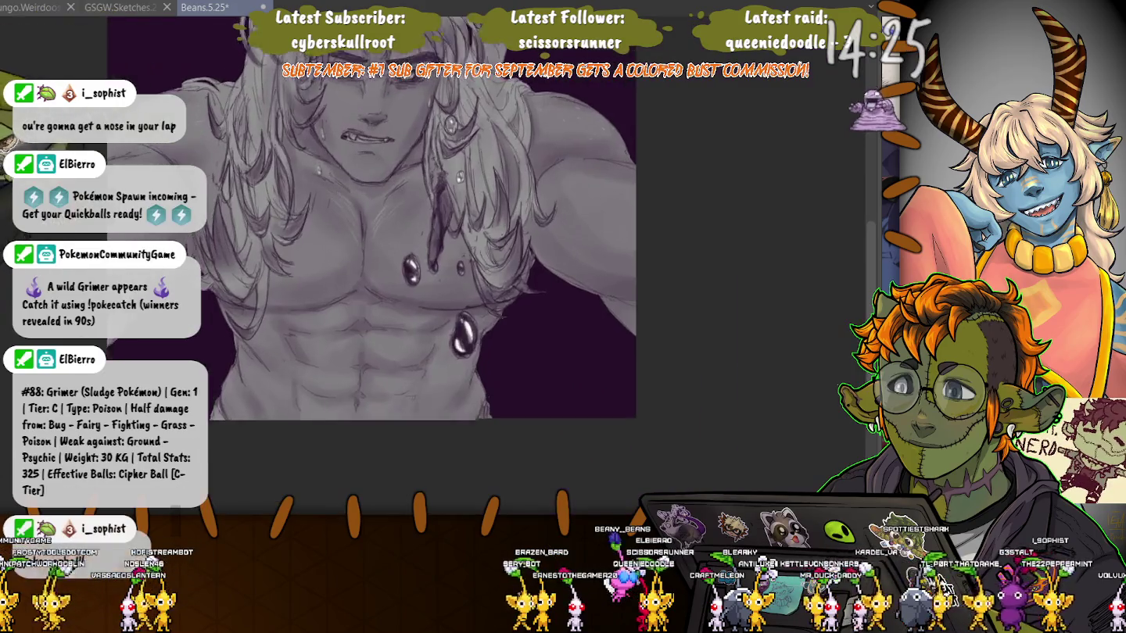
pyautogui.scroll(2, 454, 265)
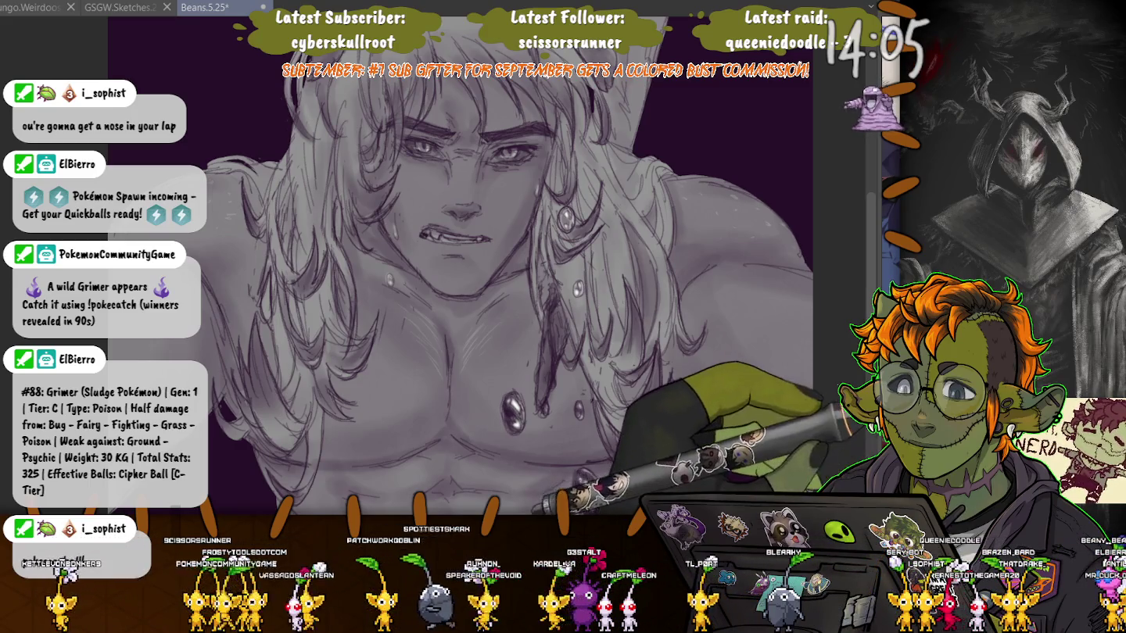
pyautogui.hotkey('ctrl', 'shift', 'i')
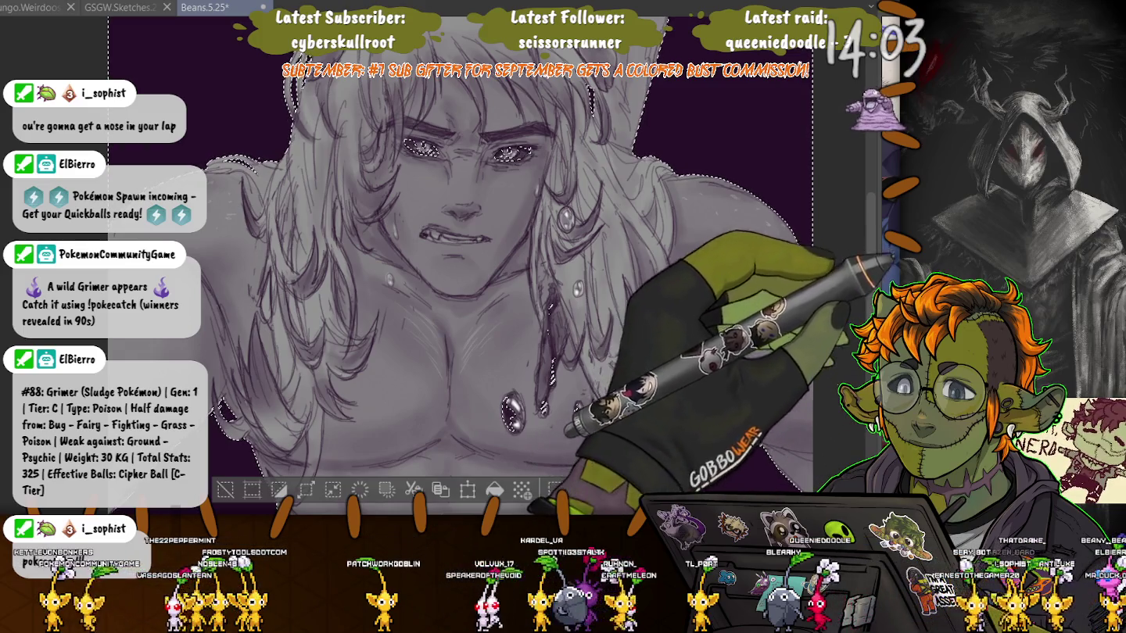
pyautogui.hotkey('ctrl', 'd')
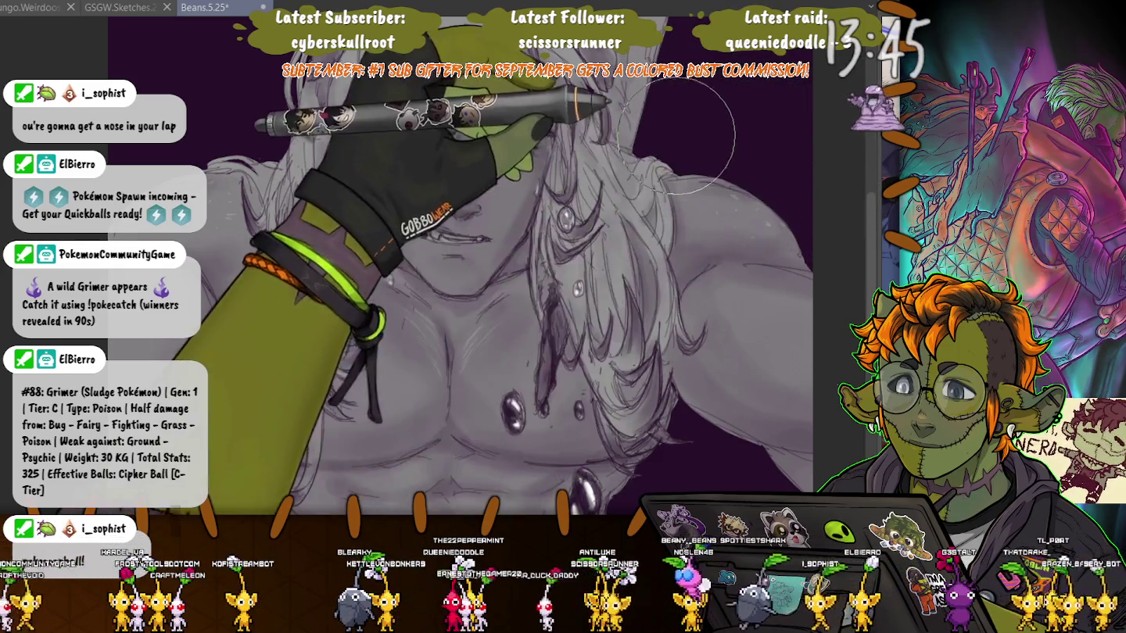
pyautogui.hotkey('ctrl', '-')
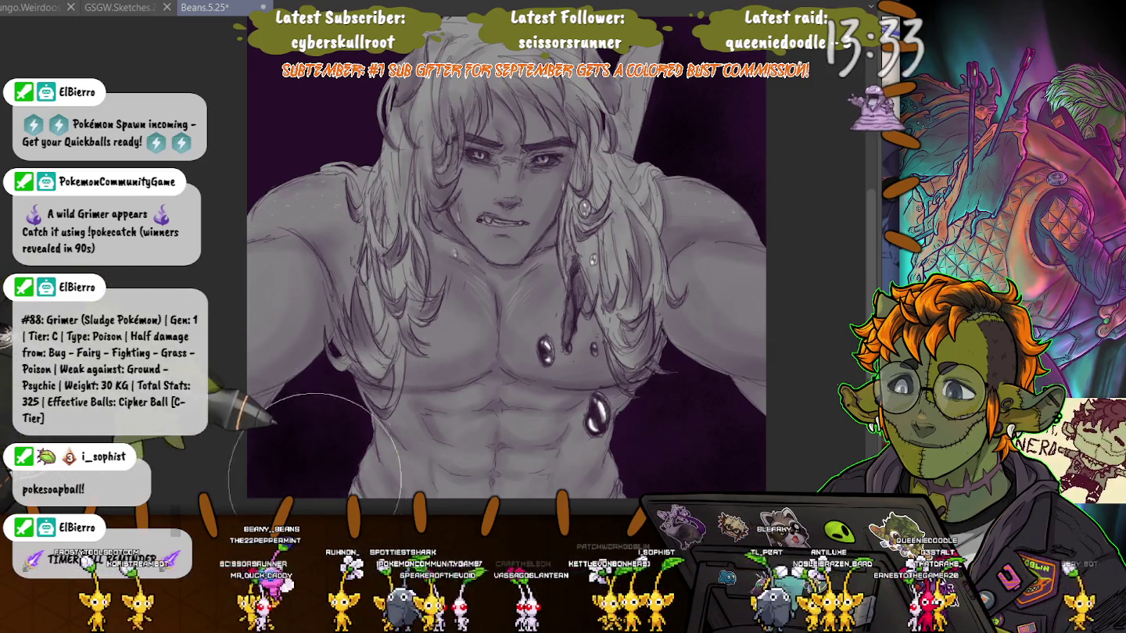
# Inspect the grayscale shading on the face and chest, then bump the brush size up one step
pyautogui.scroll(3, 322, 454)
pyautogui.moveTo(282, 199); pyautogui.dragTo(305, 221)
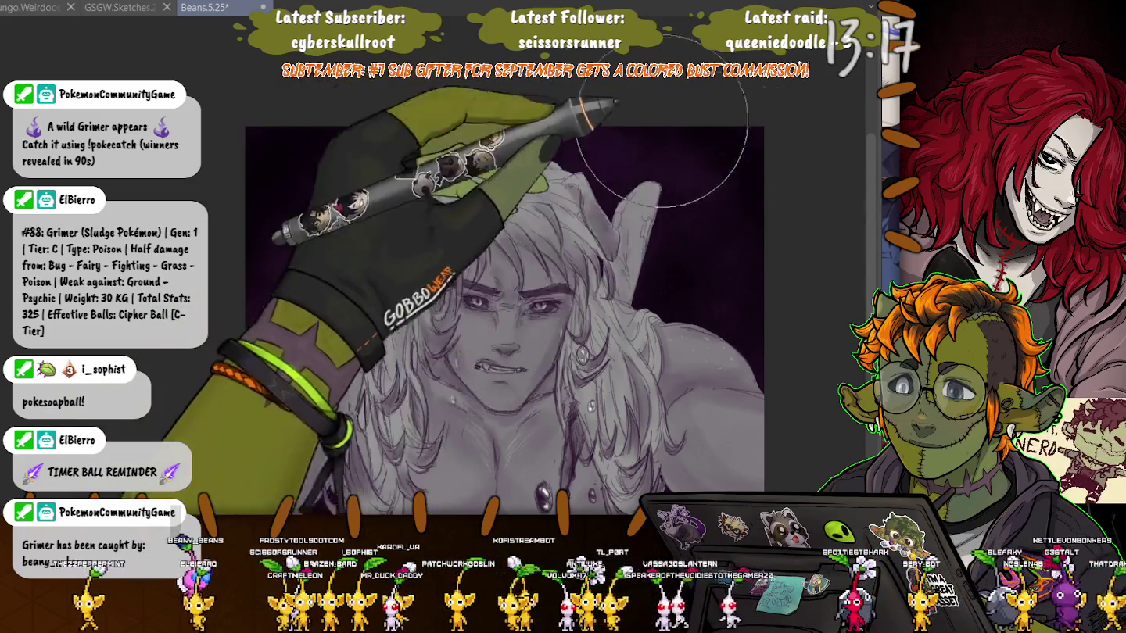
pyautogui.scroll(-5, 539, 257)
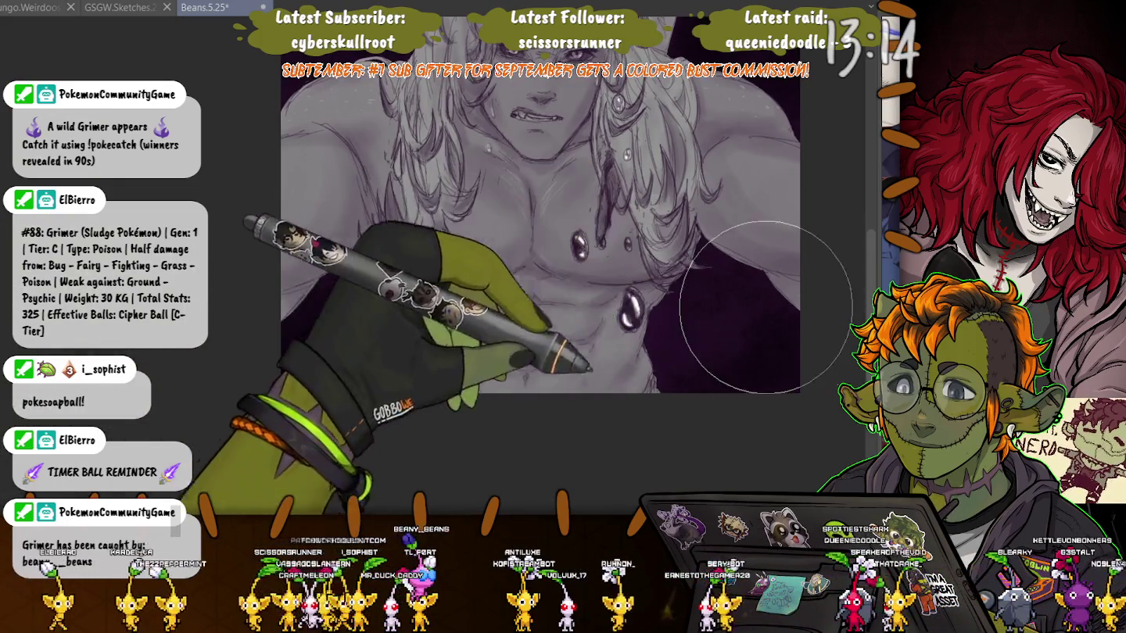
pyautogui.scroll(1, 540, 236)
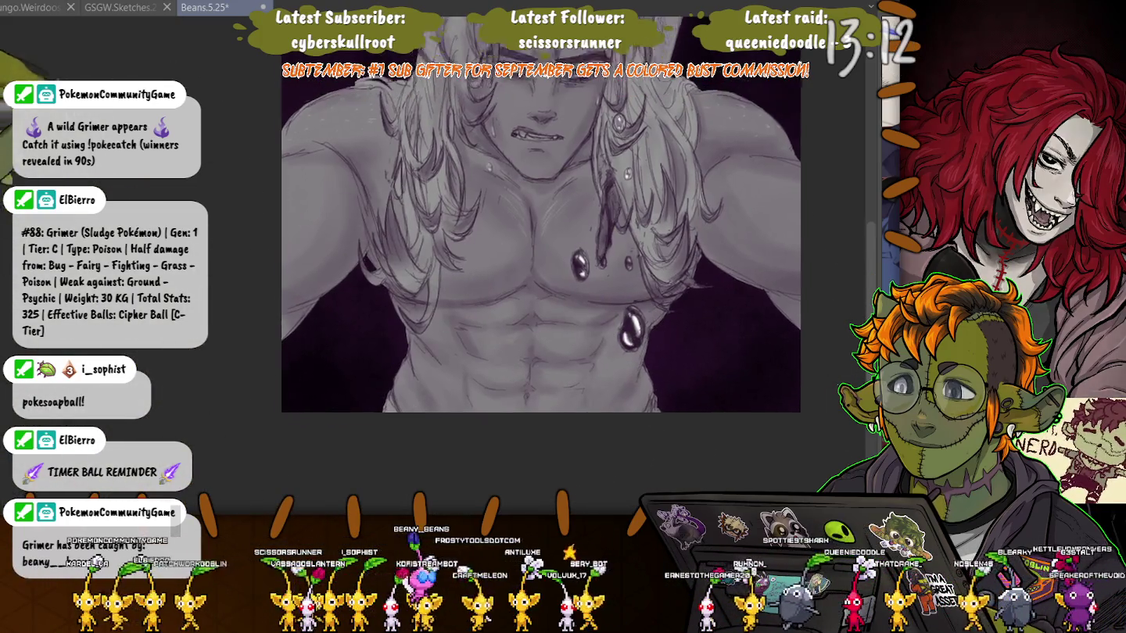
pyautogui.scroll(2, 540, 258)
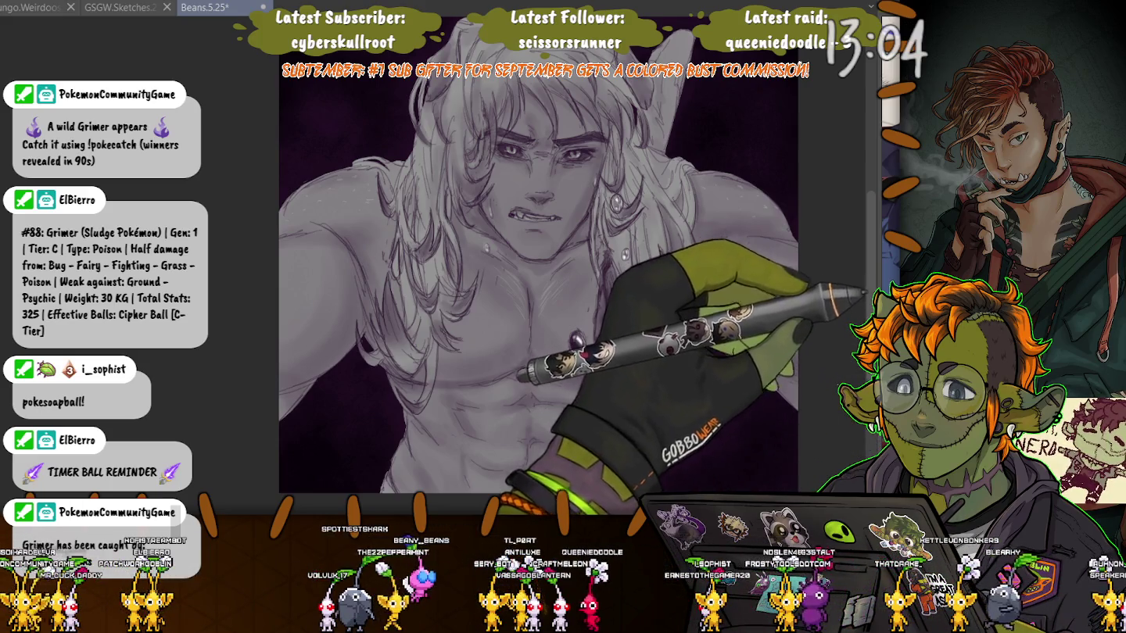
pyautogui.hotkey('ctrl', '-')
pyautogui.hotkey('ctrl', '+')
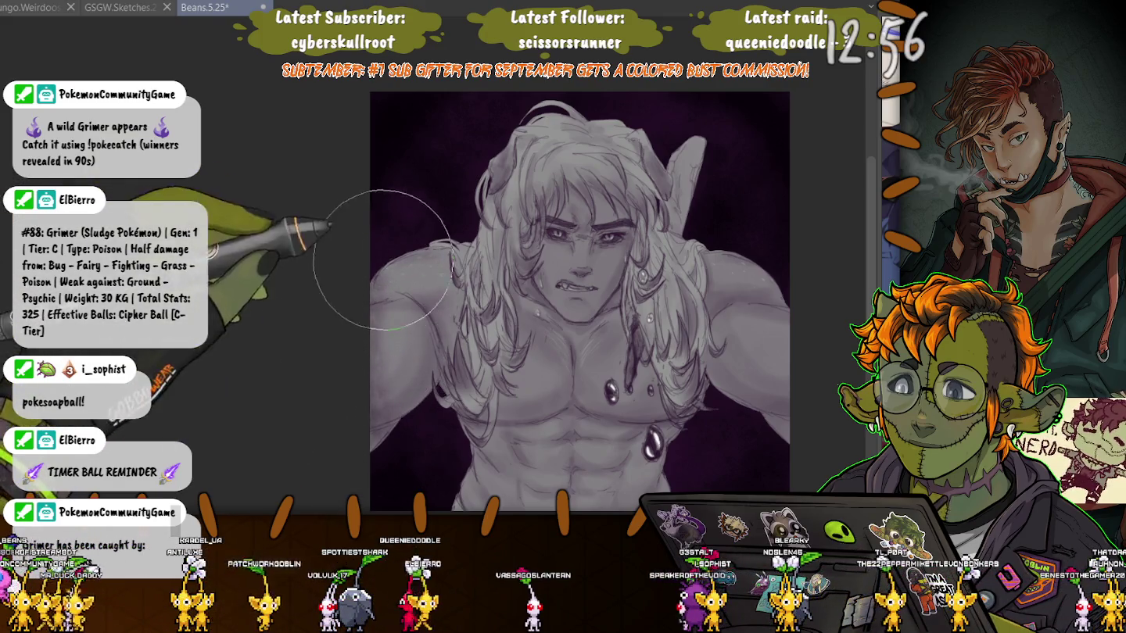
pyautogui.press(']')
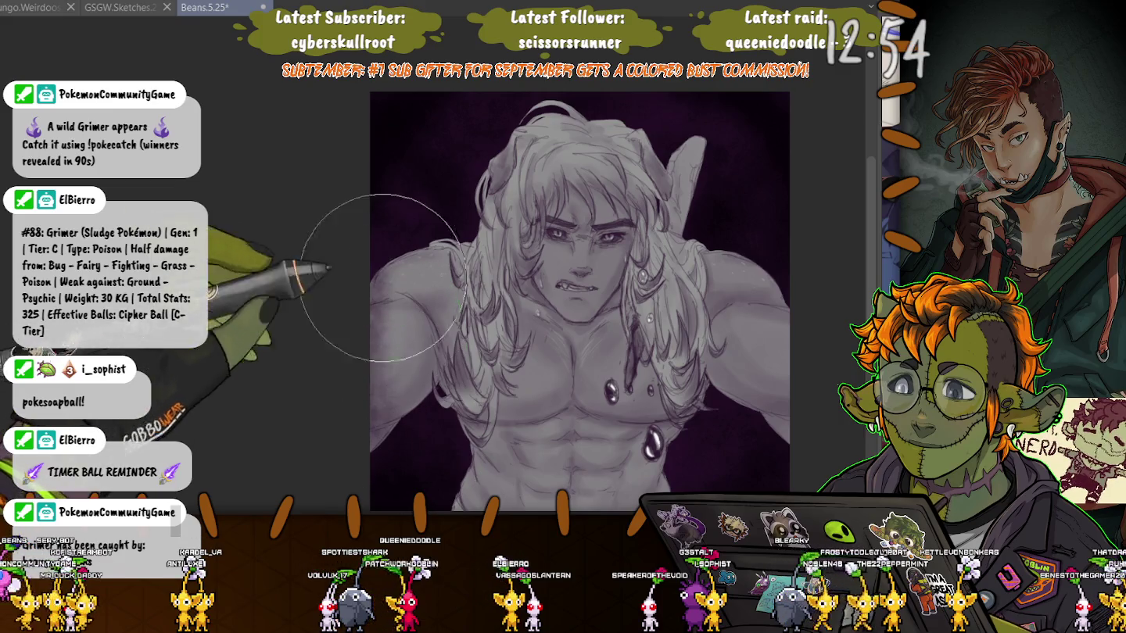